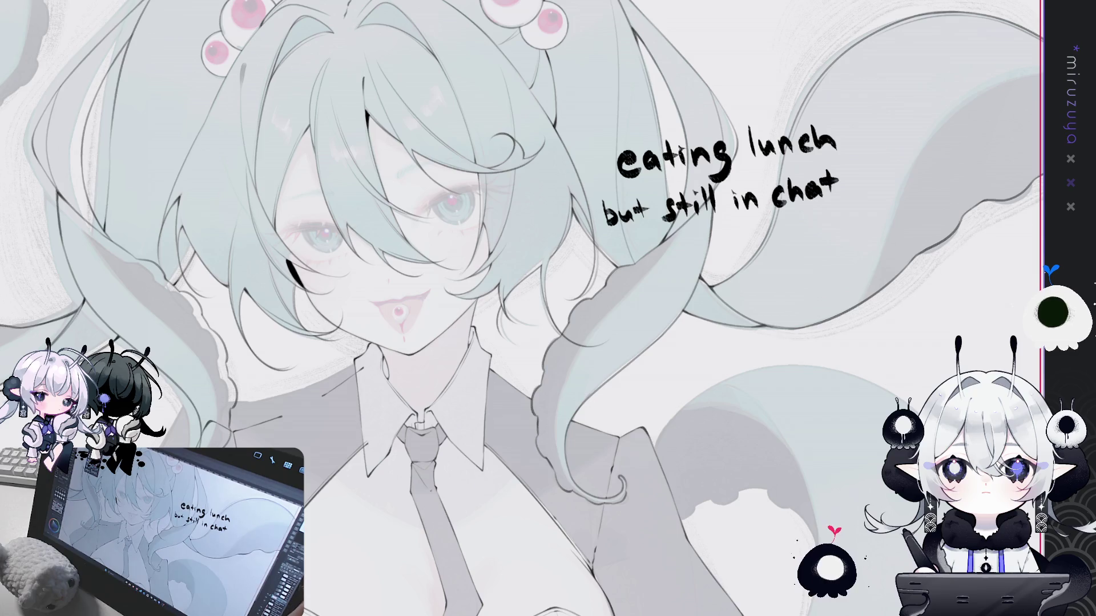
Fit the whole character in view and restore the lower jacket strokes with redo
{"action": "key", "text": "ctrl+0"}
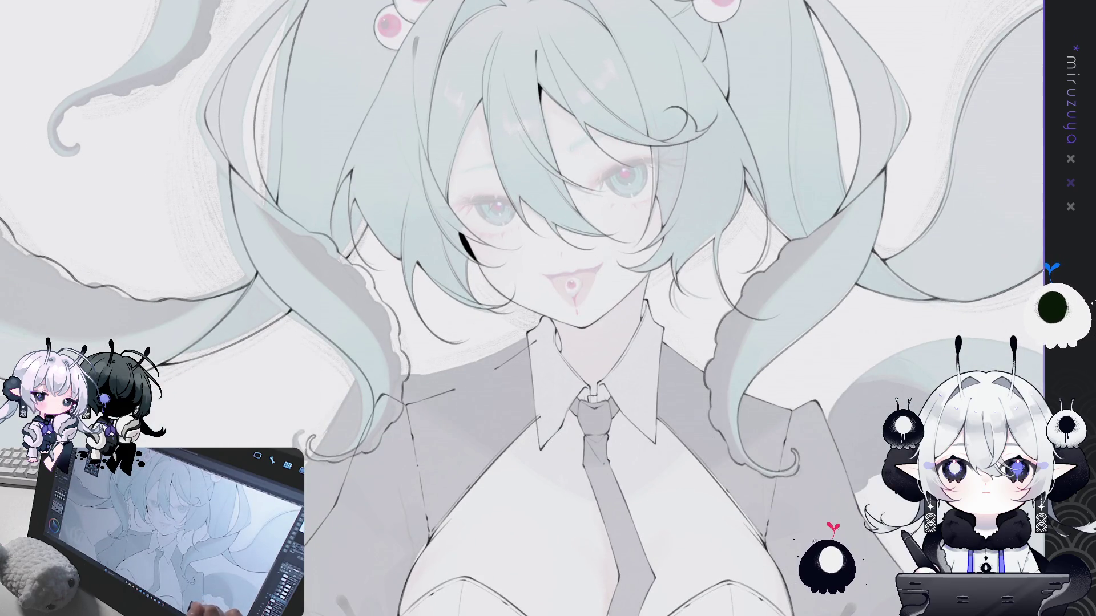
{"action": "scroll", "coordinate": [838, 494], "scroll_direction": "down", "scroll_amount": 5}
{"action": "scroll", "coordinate": [522, 308], "scroll_direction": "up", "scroll_amount": 3}
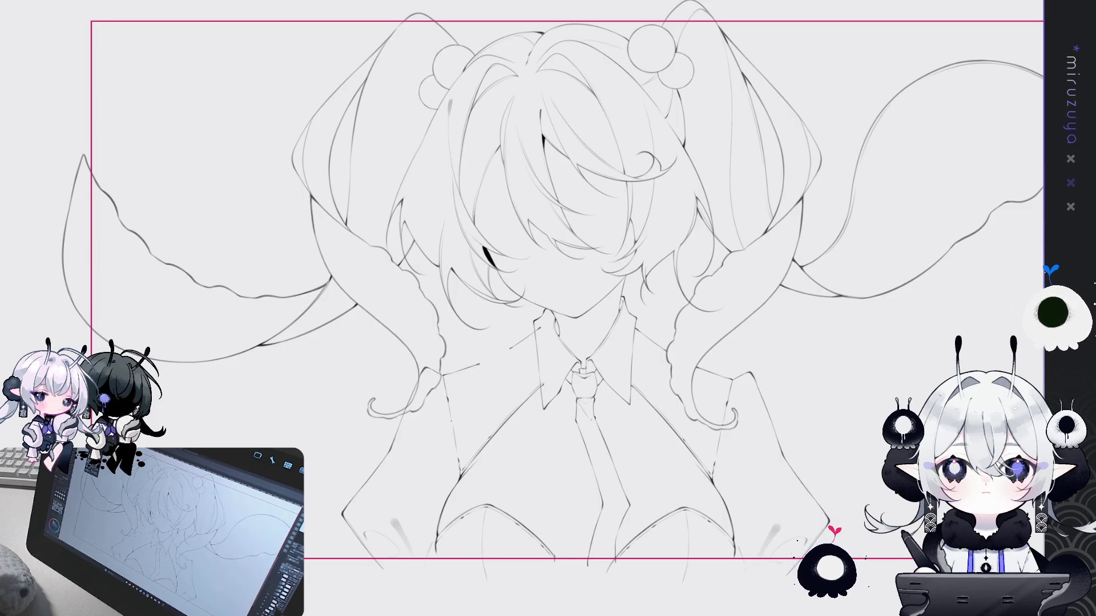
{"action": "key", "text": "ctrl+y"}
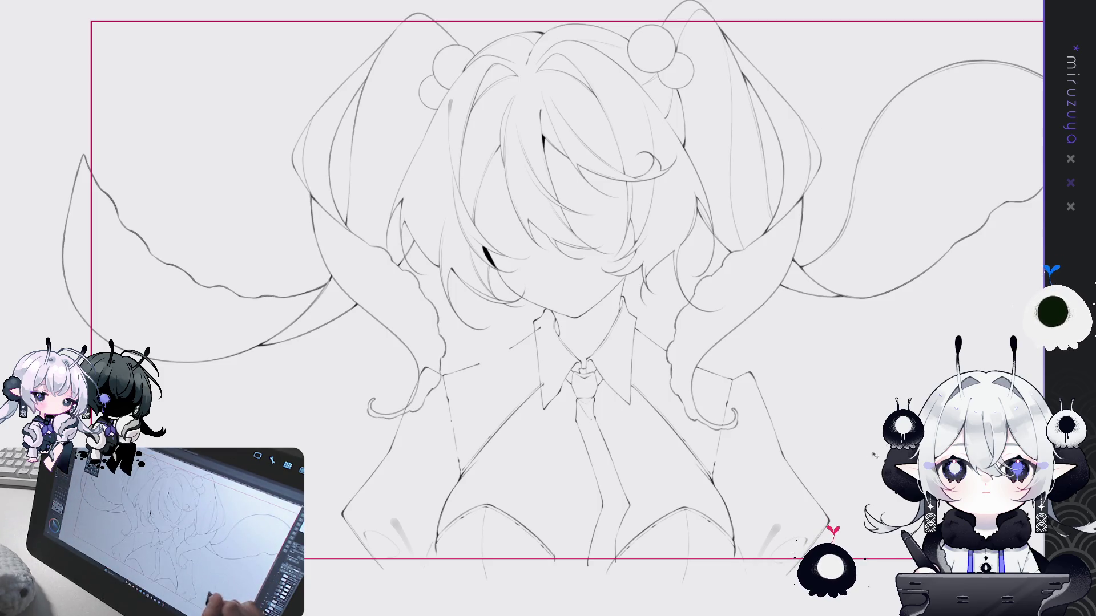
Step back through the jacket line changes to the final strokes, then zoom onto the collar and tie
{"action": "key", "text": "ctrl+z"}
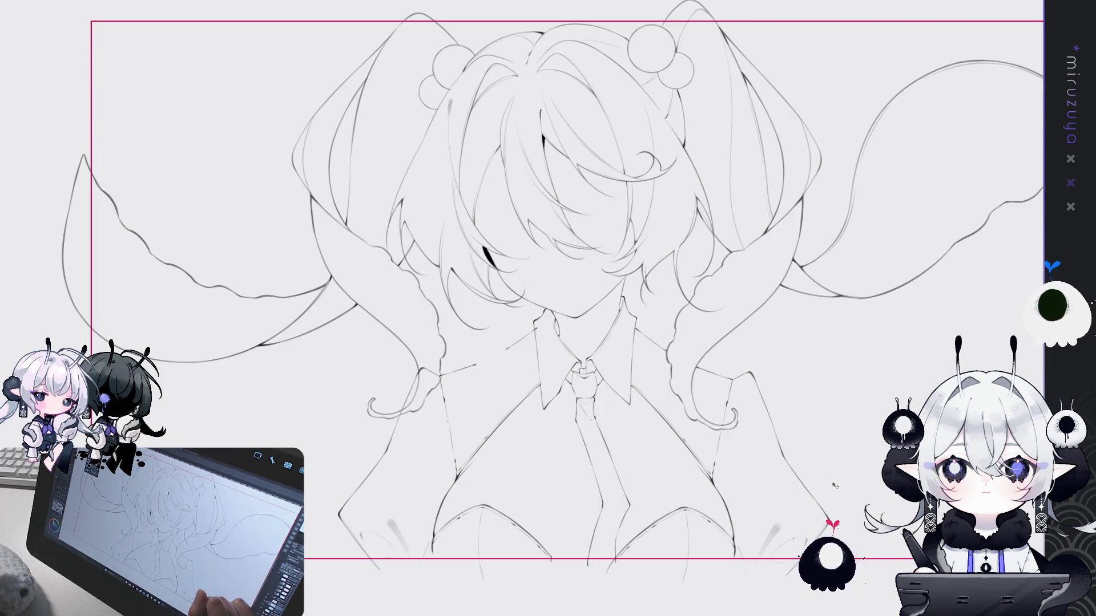
{"action": "key", "text": "ctrl+z"}
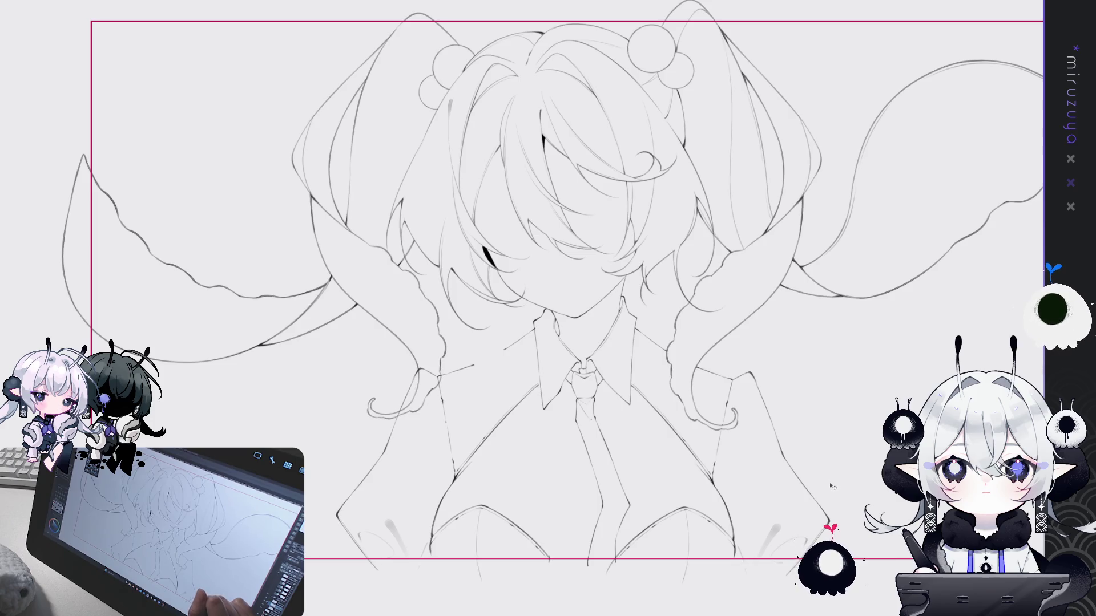
{"action": "key", "text": "ctrl+z"}
{"action": "key", "text": "ctrl+z"}
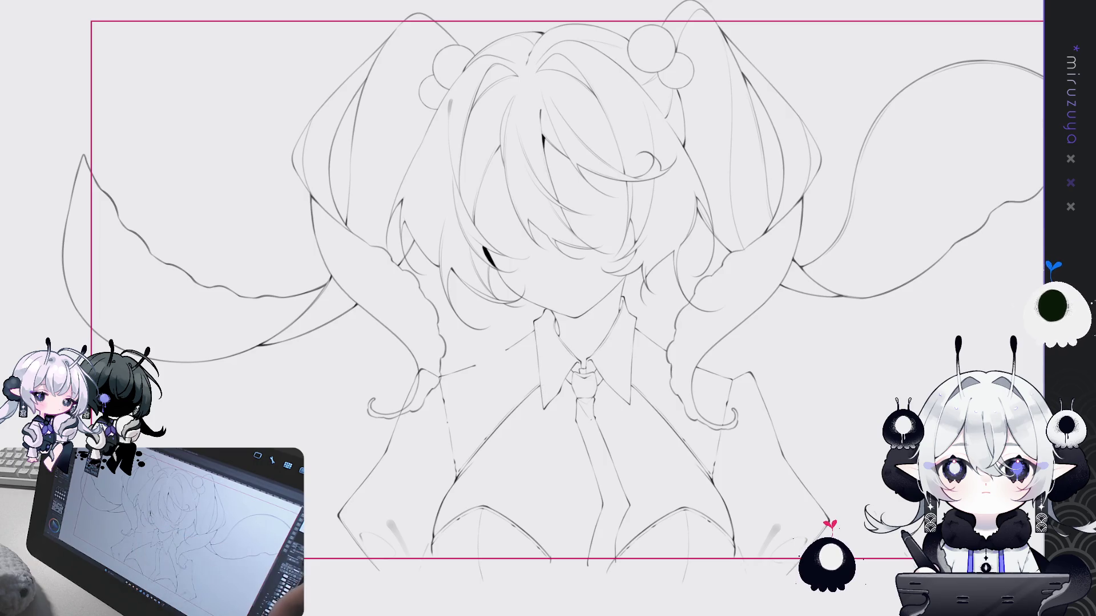
{"action": "key", "text": "ctrl+plus"}
{"action": "left_click_drag", "start_coordinate": [608, 615], "coordinate": [634, 449]}
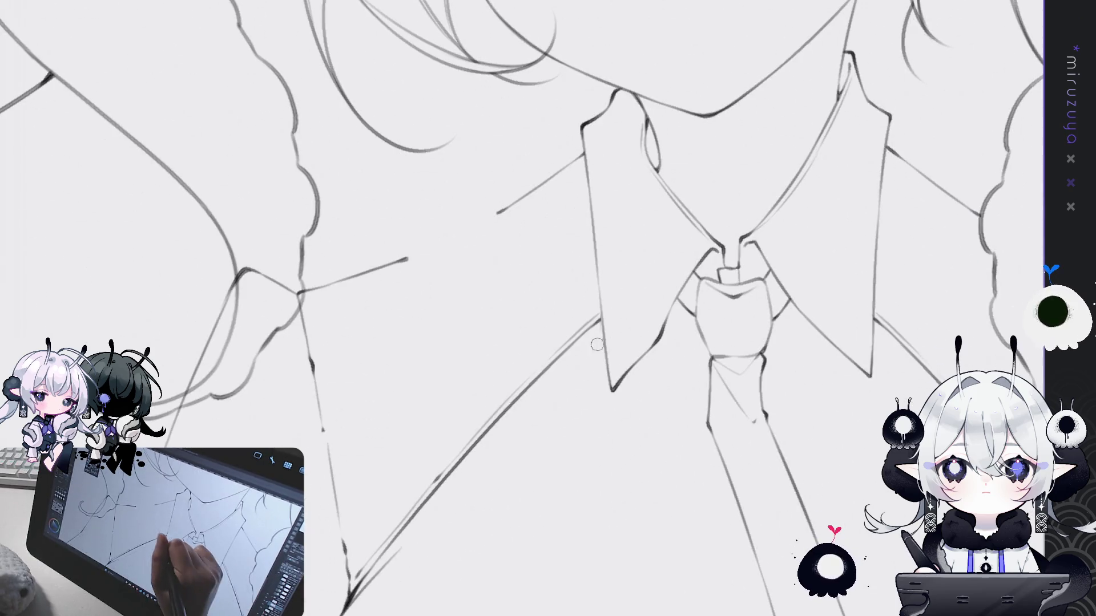
Tilt the view so the collar lies flat and redraw the line below the collar
{"action": "mouse_move", "coordinate": [604, 335]}
{"action": "left_mouse_down"}
{"action": "mouse_move", "coordinate": [775, 423]}
{"action": "mouse_move", "coordinate": [795, 368]}
{"action": "left_mouse_up"}
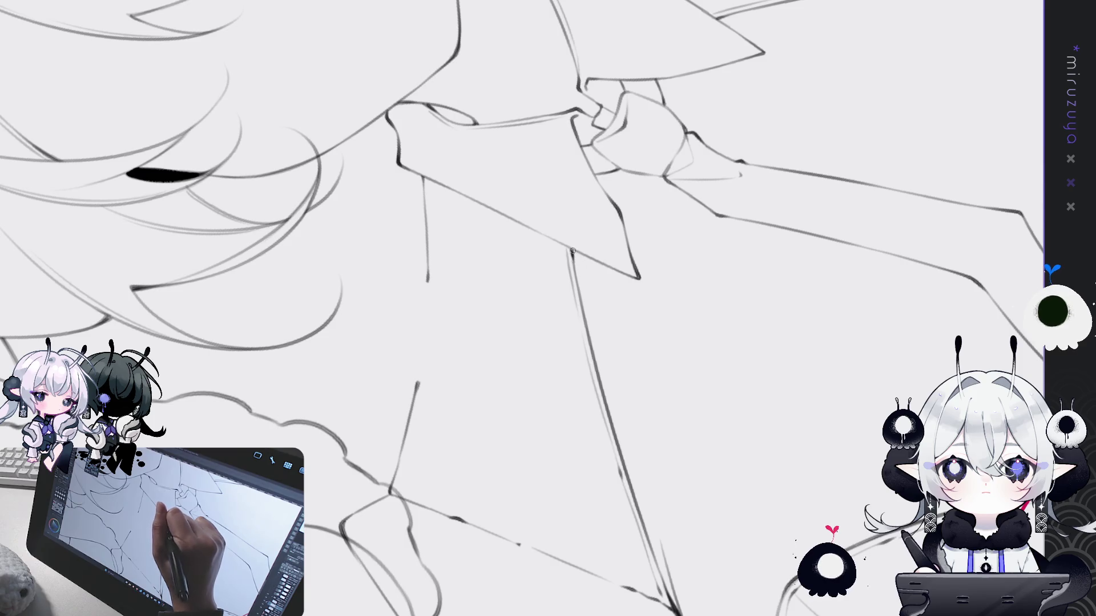
{"action": "mouse_move", "coordinate": [572, 251]}
{"action": "left_mouse_down"}
{"action": "mouse_move", "coordinate": [513, 226]}
{"action": "mouse_move", "coordinate": [551, 321]}
{"action": "left_mouse_up"}
{"action": "key", "text": "ctrl+z"}
{"action": "left_click_drag", "start_coordinate": [511, 222], "coordinate": [558, 378]}
{"action": "key", "text": "ctrl+z"}
{"action": "key", "text": "ctrl+z"}
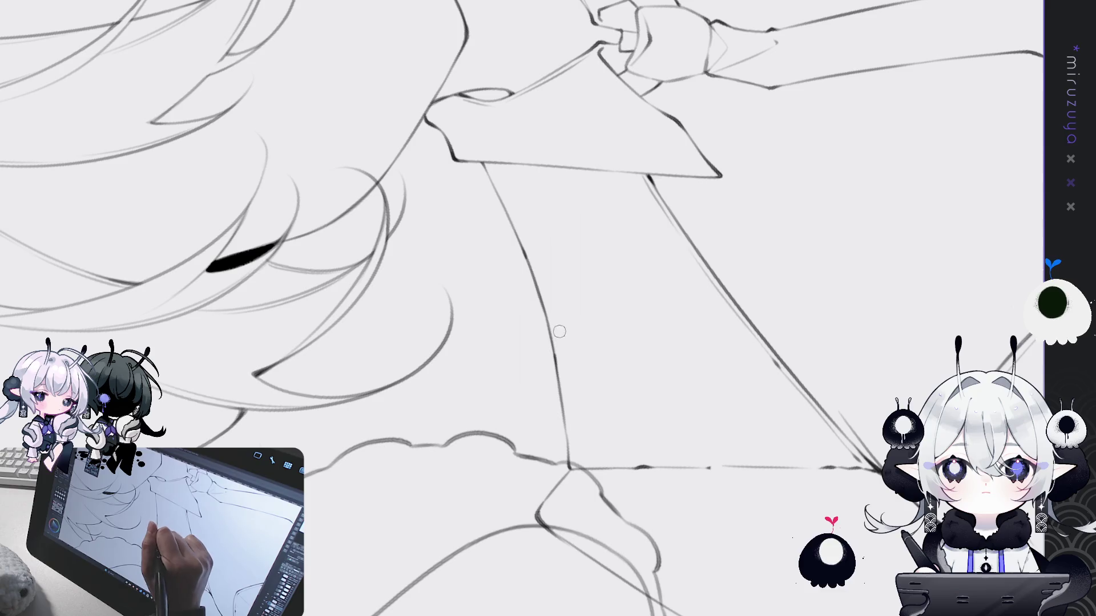
Erase the stray stroke beside the tie and move down to the lower jacket
{"action": "mouse_move", "coordinate": [659, 313]}
{"action": "left_mouse_down"}
{"action": "mouse_move", "coordinate": [591, 490]}
{"action": "mouse_move", "coordinate": [752, 291]}
{"action": "mouse_move", "coordinate": [792, 295]}
{"action": "left_mouse_up"}
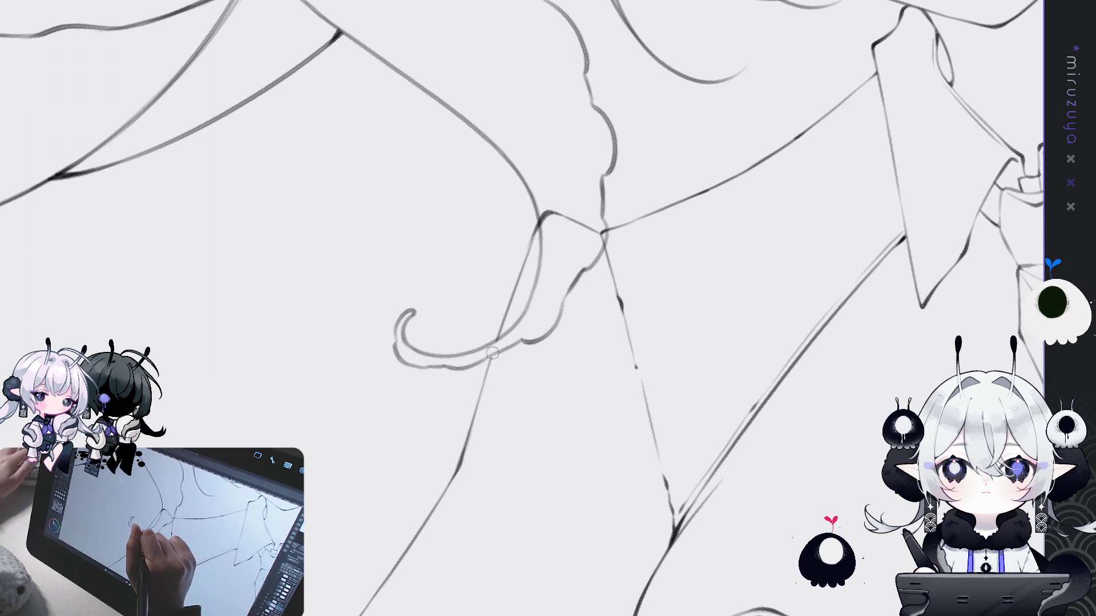
{"action": "mouse_move", "coordinate": [539, 212]}
{"action": "left_mouse_down"}
{"action": "mouse_move", "coordinate": [557, 228]}
{"action": "mouse_move", "coordinate": [600, 226]}
{"action": "left_mouse_up"}
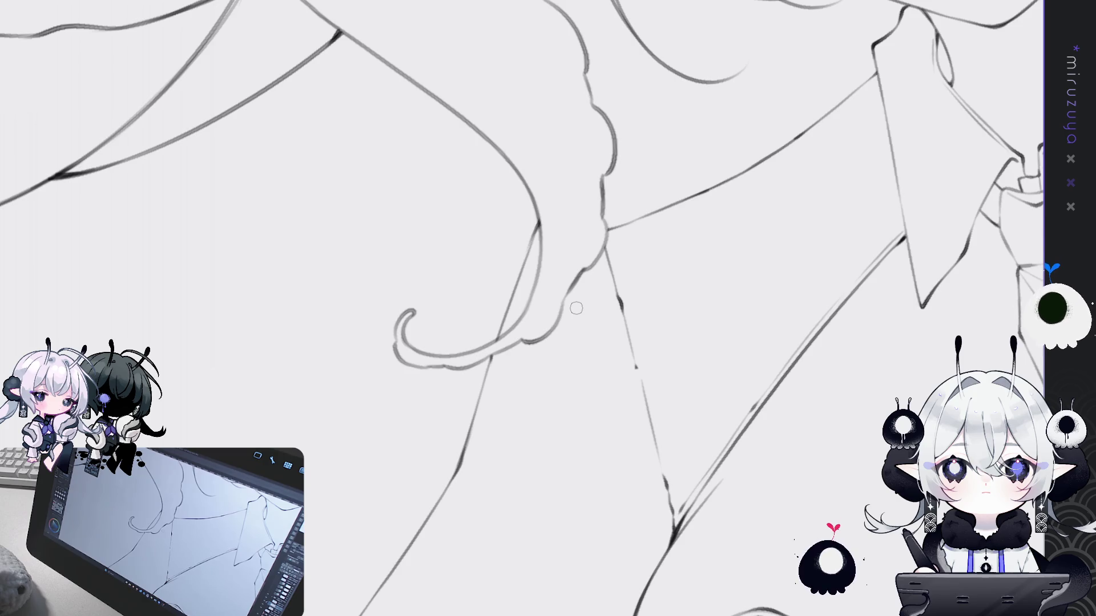
{"action": "mouse_move", "coordinate": [905, 488]}
{"action": "left_mouse_down"}
{"action": "mouse_move", "coordinate": [759, 369]}
{"action": "mouse_move", "coordinate": [544, 107]}
{"action": "left_mouse_up"}
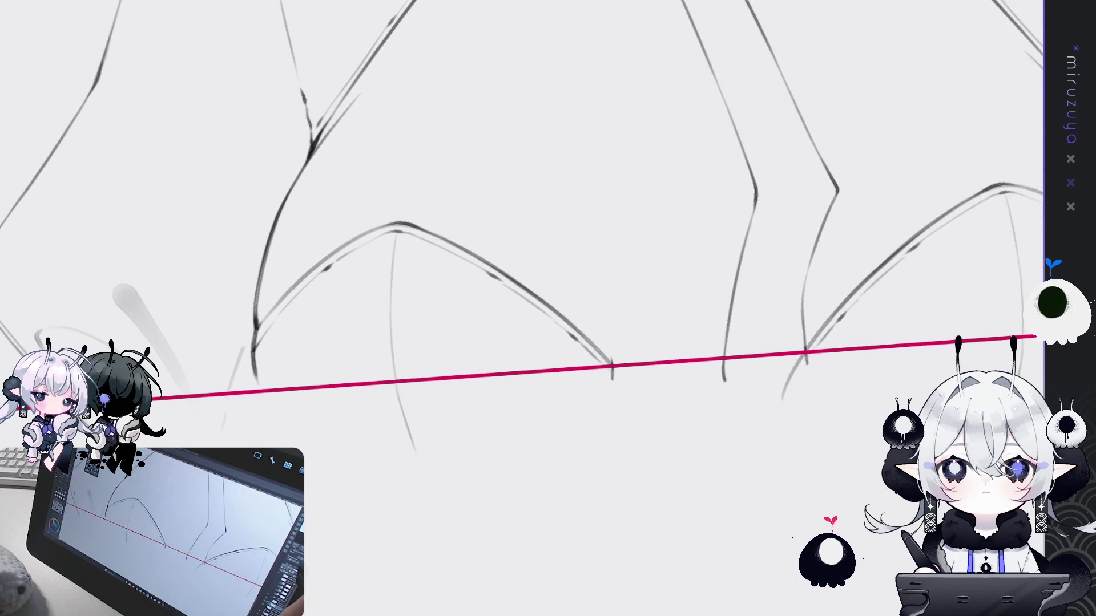
Level the view with the canvas border and extend the left jacket line below it
{"action": "left_click_drag", "start_coordinate": [818, 306], "coordinate": [626, 368]}
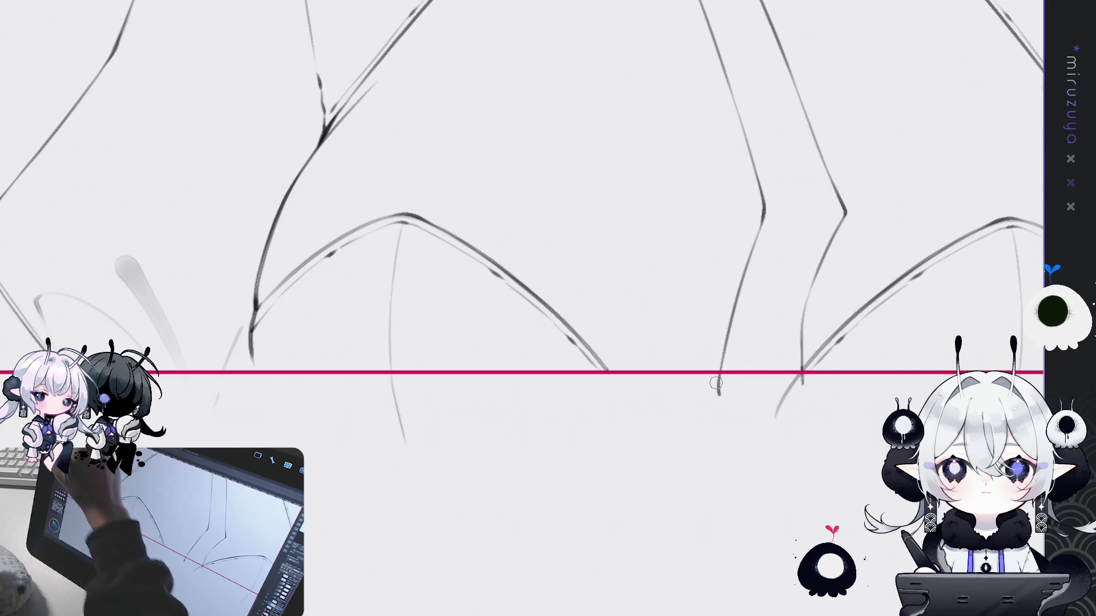
{"action": "left_click_drag", "start_coordinate": [248, 345], "coordinate": [262, 394]}
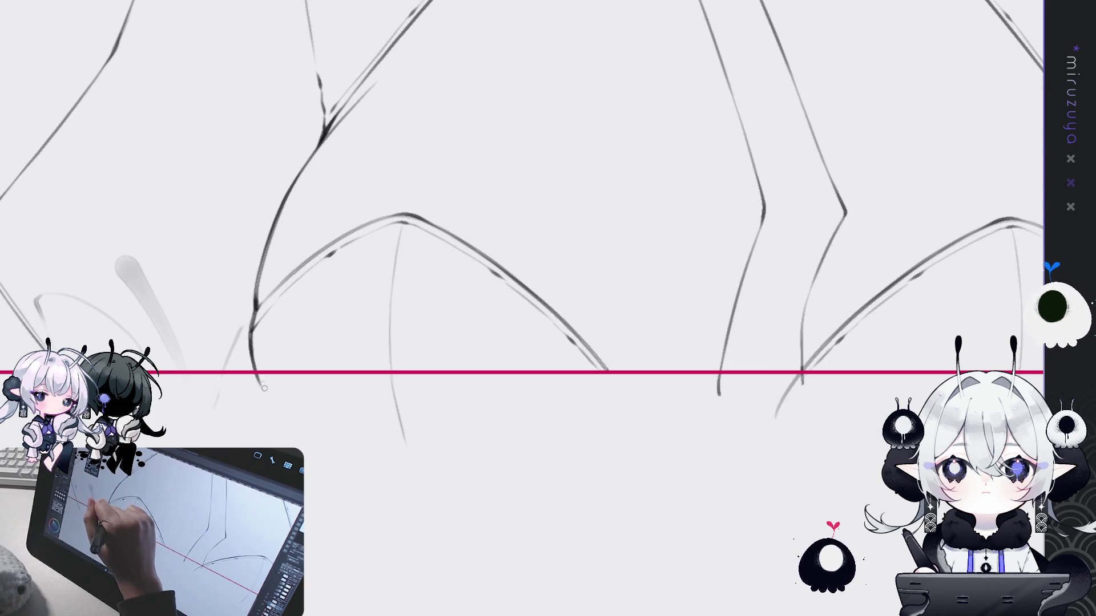
{"action": "left_click_drag", "start_coordinate": [905, 304], "coordinate": [595, 410]}
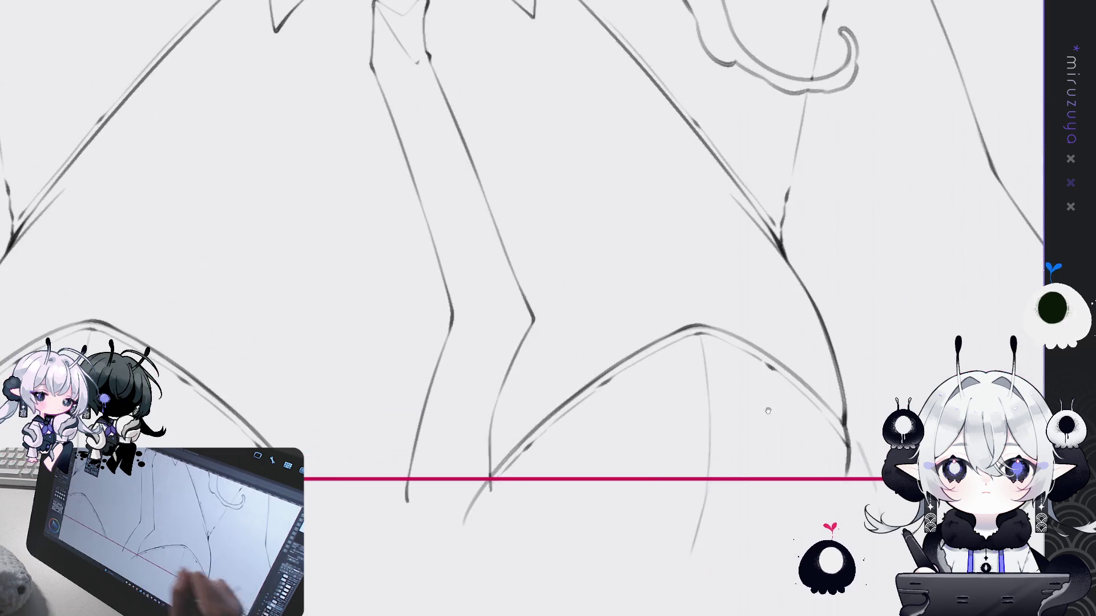
{"action": "left_click_drag", "start_coordinate": [477, 387], "coordinate": [614, 360]}
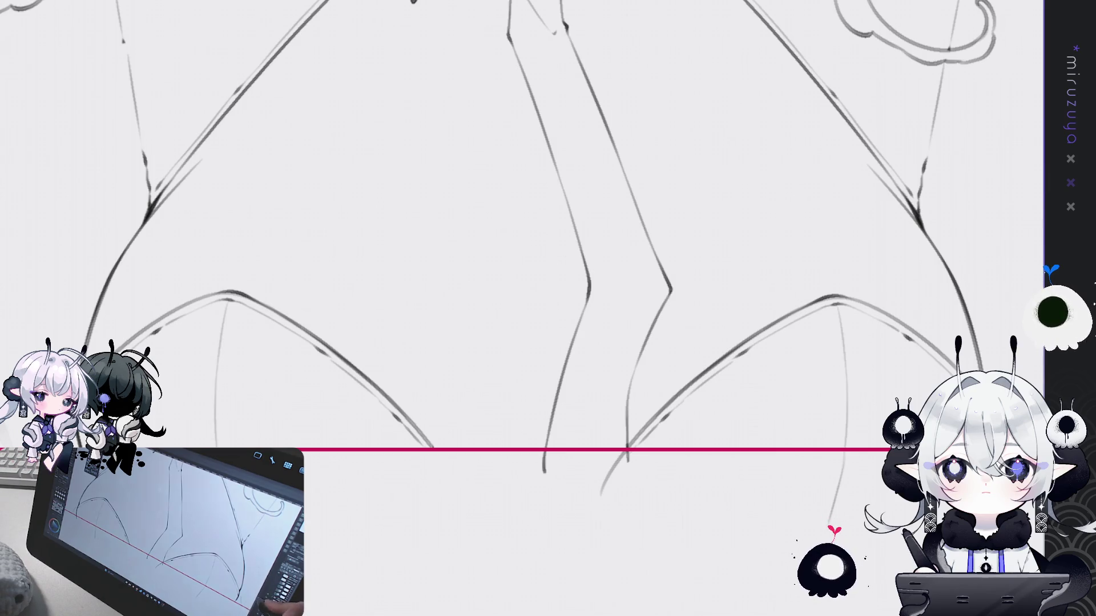
{"action": "scroll", "coordinate": [548, 256], "scroll_direction": "down", "scroll_amount": 5}
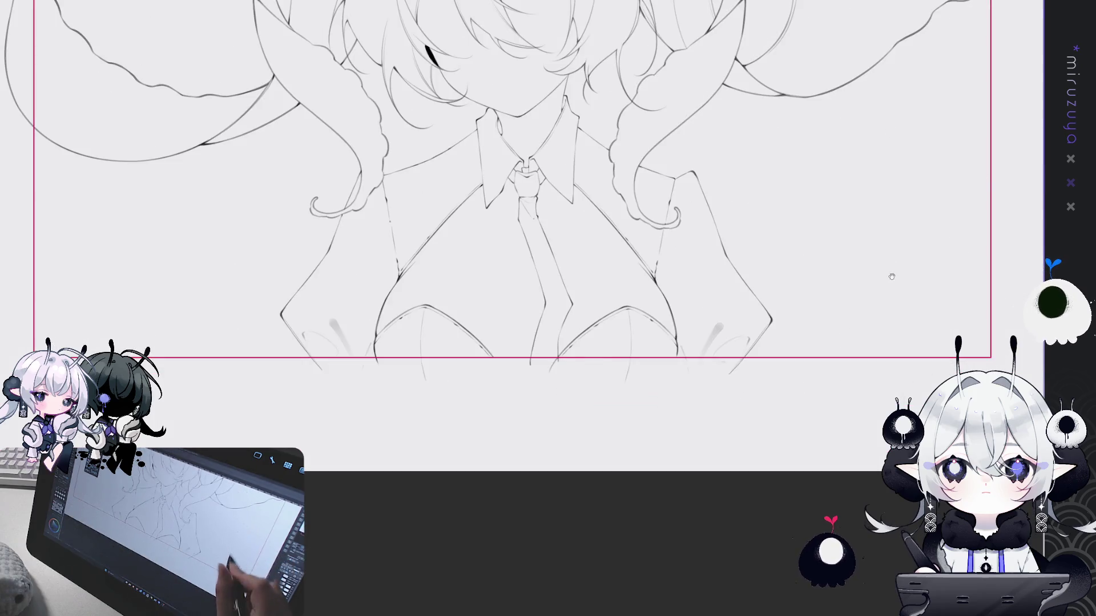
{"action": "scroll", "coordinate": [889, 262], "scroll_direction": "up", "scroll_amount": 5}
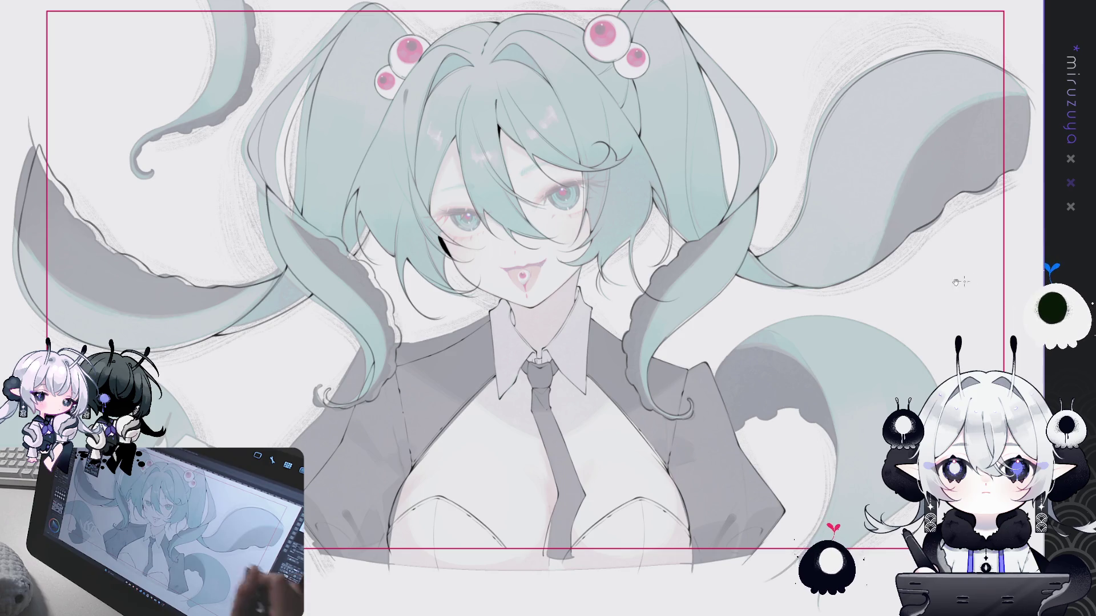
{"action": "scroll", "coordinate": [549, 309], "scroll_direction": "up", "scroll_amount": 3}
Draw a dark line on the jacket beside the girl's hand with colours showing again
{"action": "left_click_drag", "start_coordinate": [548, 308], "coordinate": [577, 287]}
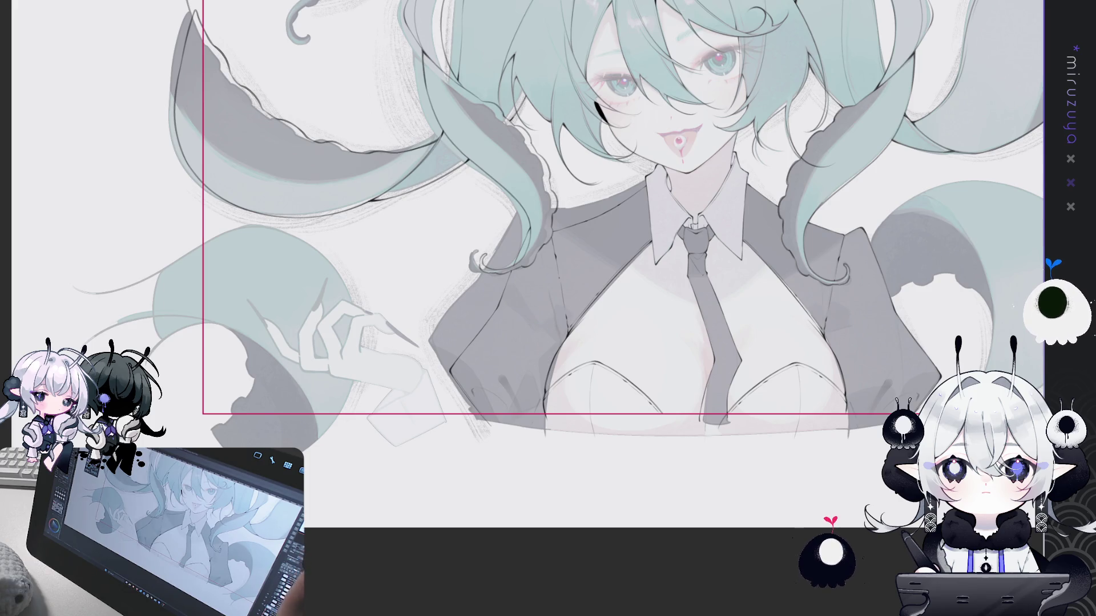
{"action": "scroll", "coordinate": [520, 299], "scroll_direction": "up", "scroll_amount": 2}
{"action": "scroll", "coordinate": [521, 300], "scroll_direction": "up", "scroll_amount": 2}
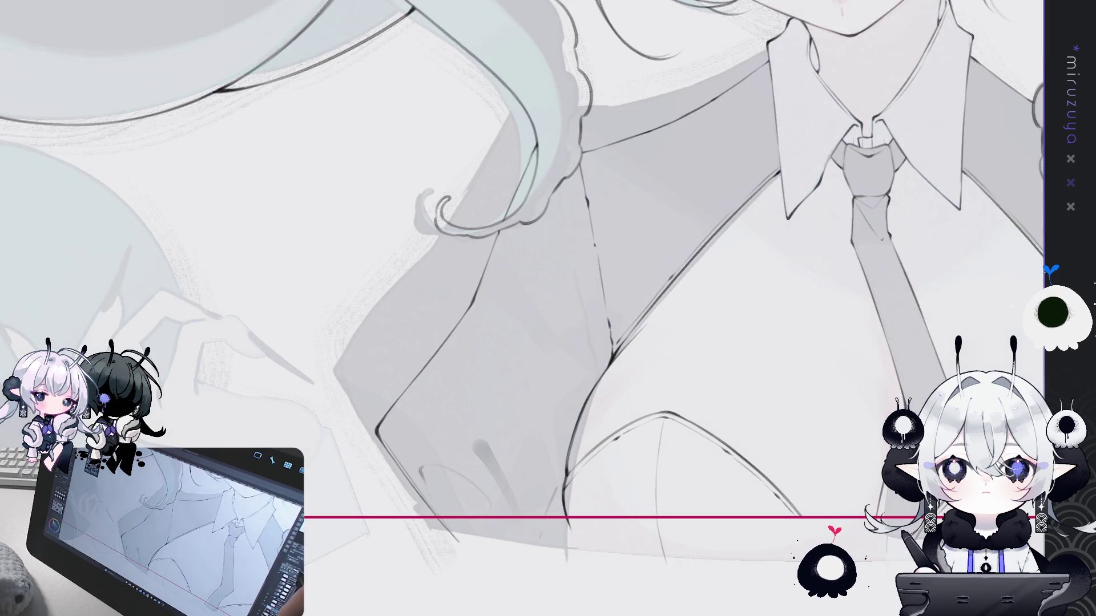
{"action": "left_click_drag", "start_coordinate": [520, 308], "coordinate": [687, 183]}
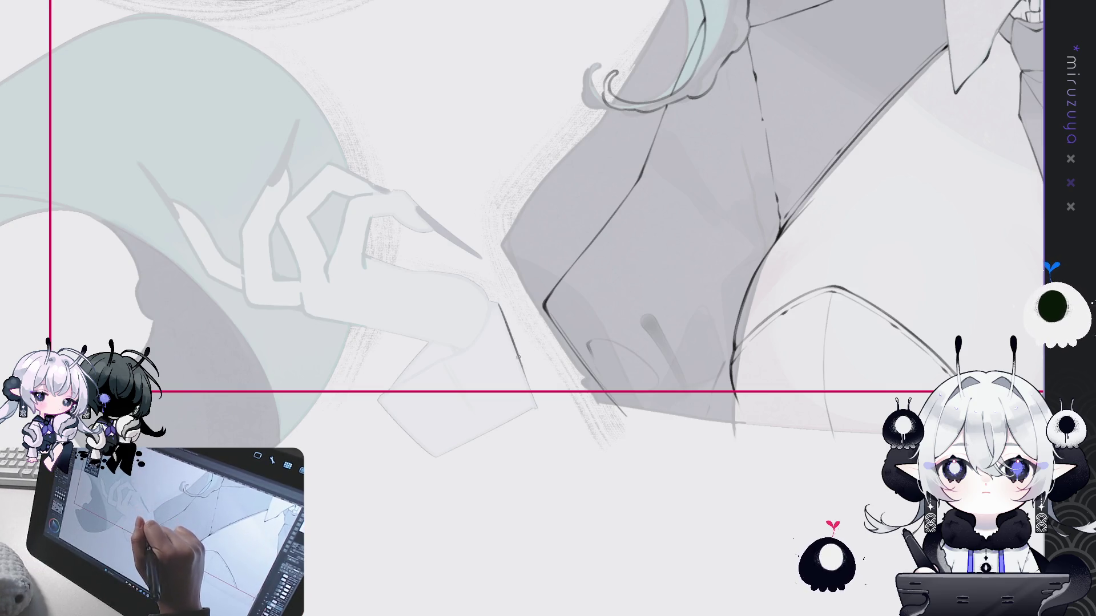
{"action": "left_click_drag", "start_coordinate": [498, 303], "coordinate": [537, 409]}
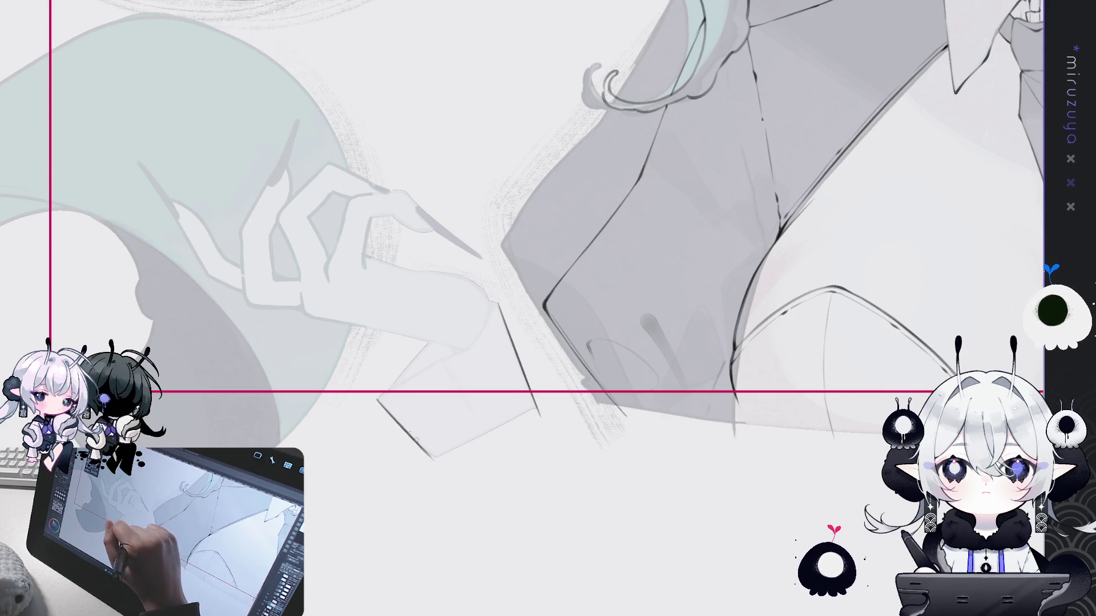
{"action": "mouse_move", "coordinate": [378, 400]}
{"action": "left_mouse_down"}
{"action": "mouse_move", "coordinate": [630, 490]}
{"action": "mouse_move", "coordinate": [861, 40]}
{"action": "left_mouse_up"}
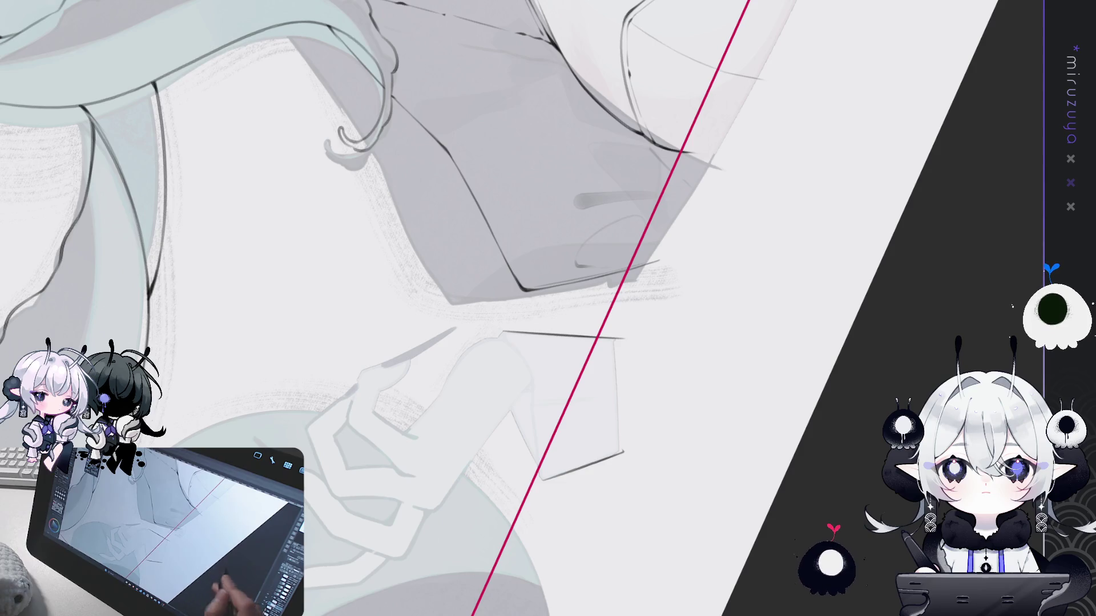
Preview the dark colour layer, then extend the jacket line further down at its corner
{"action": "mouse_move", "coordinate": [548, 308]}
{"action": "left_mouse_down"}
{"action": "mouse_move", "coordinate": [428, 257]}
{"action": "mouse_move", "coordinate": [513, 282]}
{"action": "left_mouse_up"}
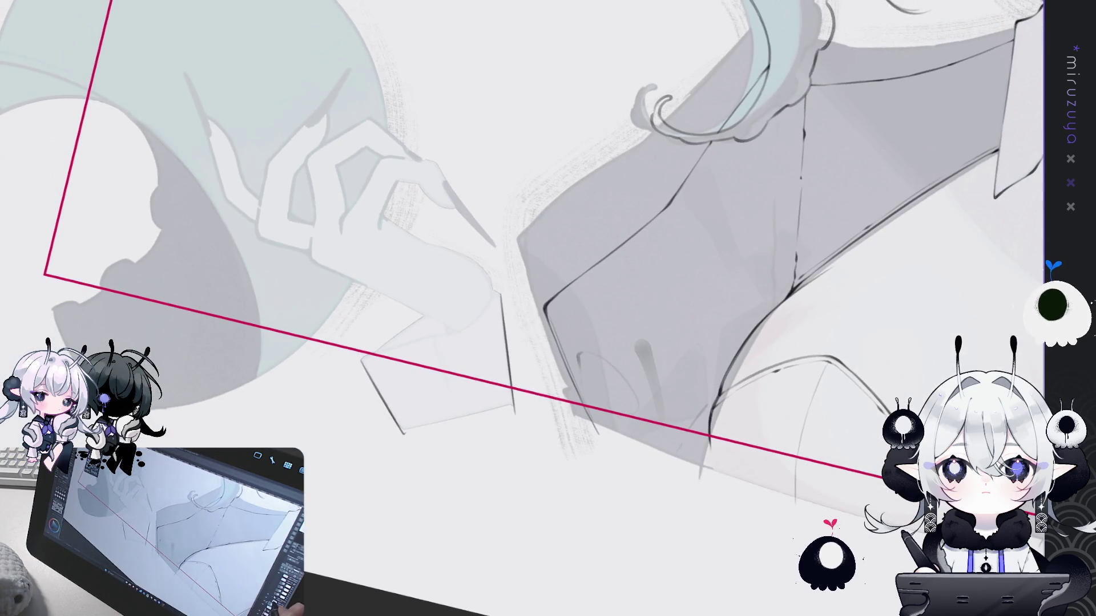
{"action": "key", "text": "v"}
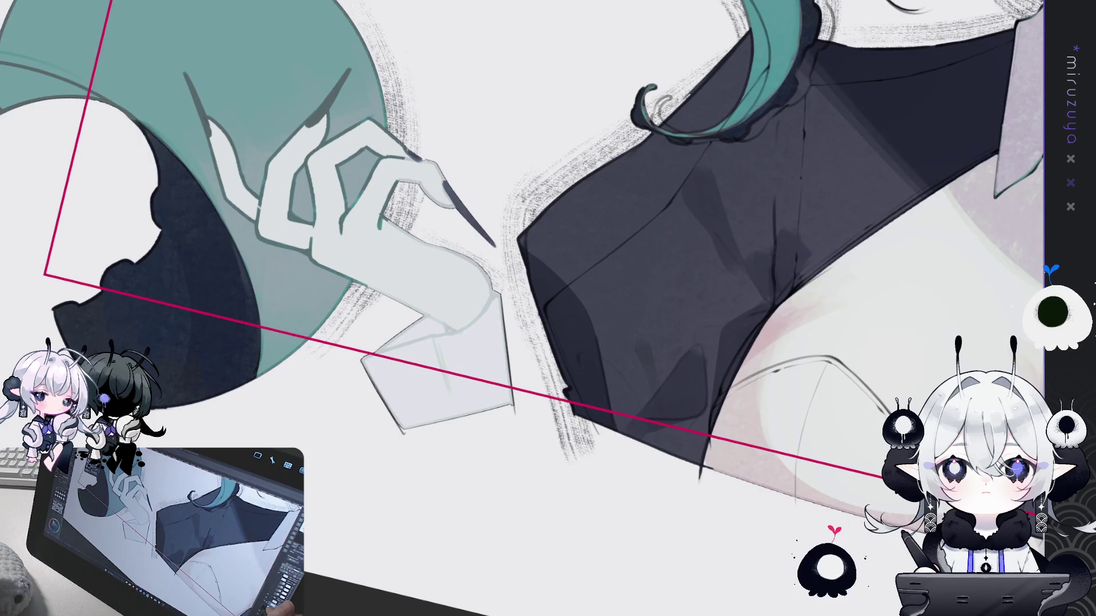
{"action": "key", "text": "v"}
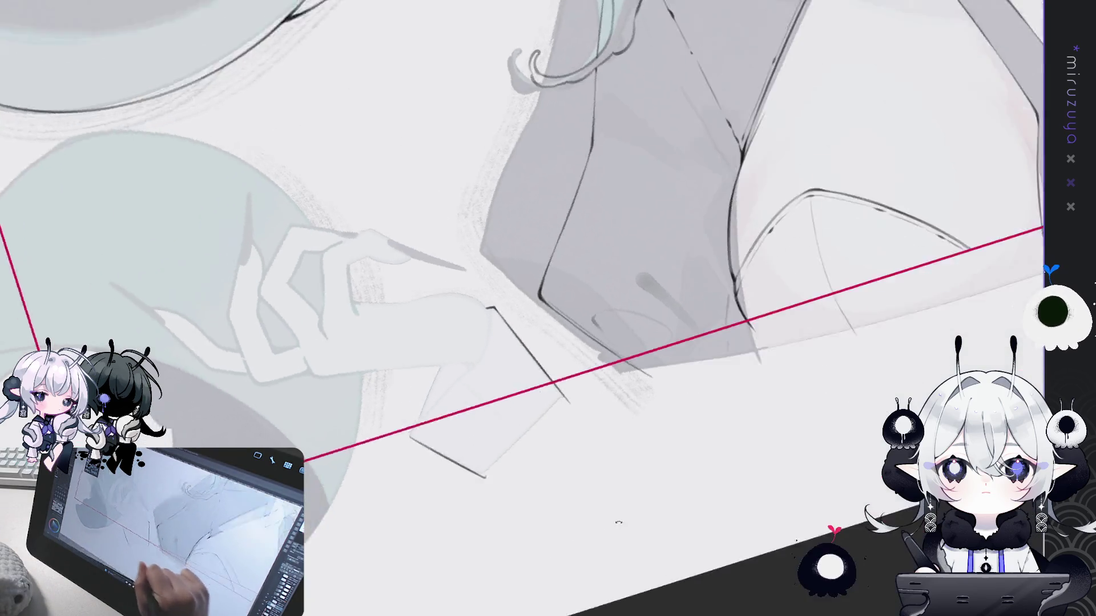
{"action": "left_click_drag", "start_coordinate": [494, 291], "coordinate": [599, 349]}
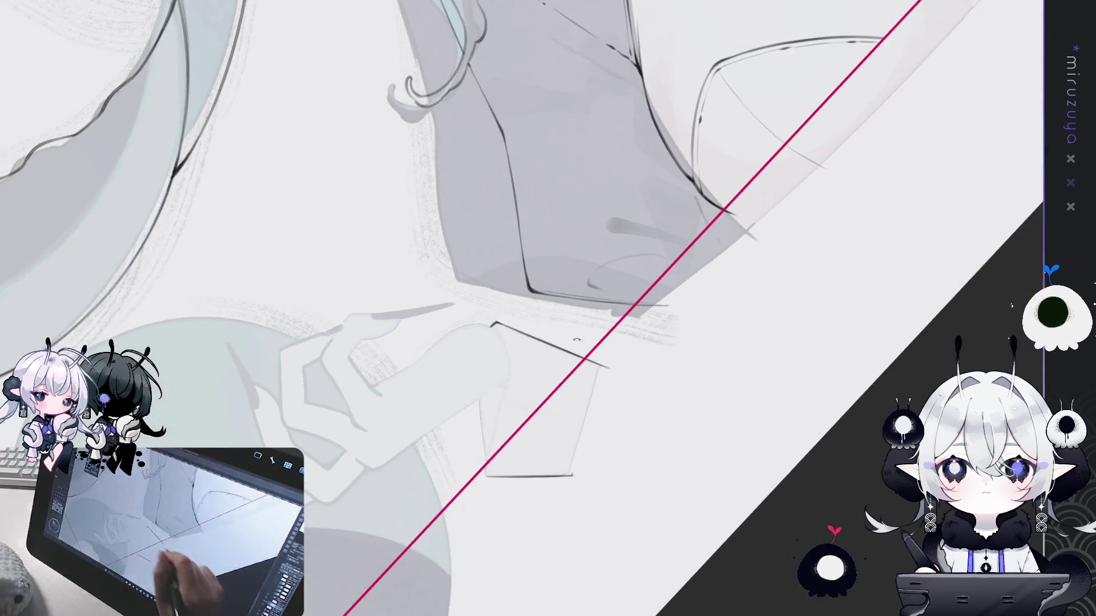
{"action": "left_click_drag", "start_coordinate": [493, 326], "coordinate": [508, 368]}
{"action": "key", "text": "ctrl+z"}
{"action": "left_click_drag", "start_coordinate": [509, 366], "coordinate": [536, 368]}
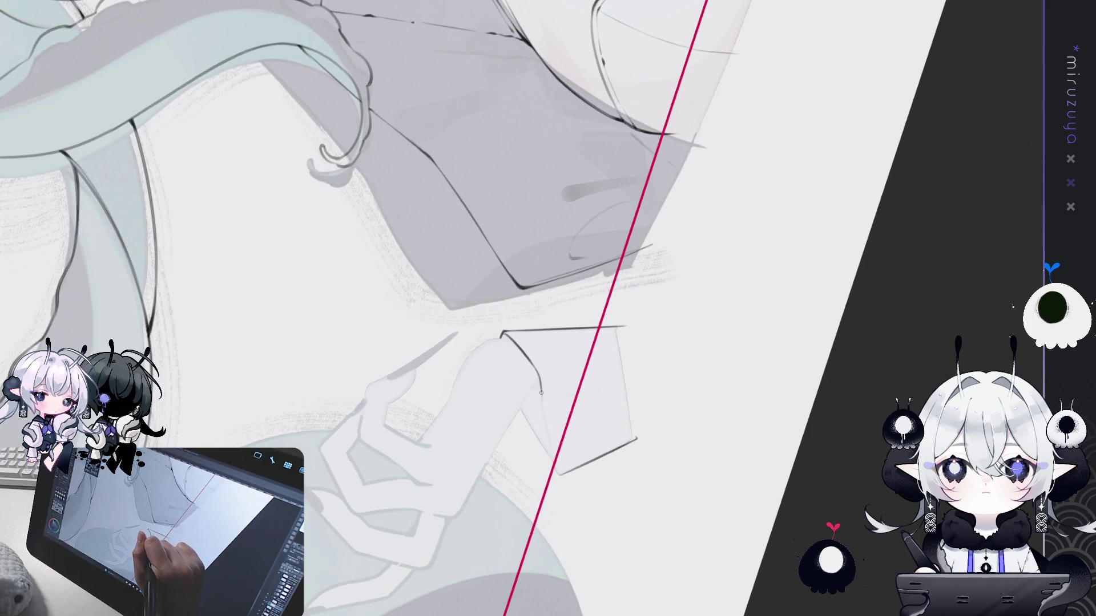
{"action": "left_click_drag", "start_coordinate": [541, 400], "coordinate": [552, 454]}
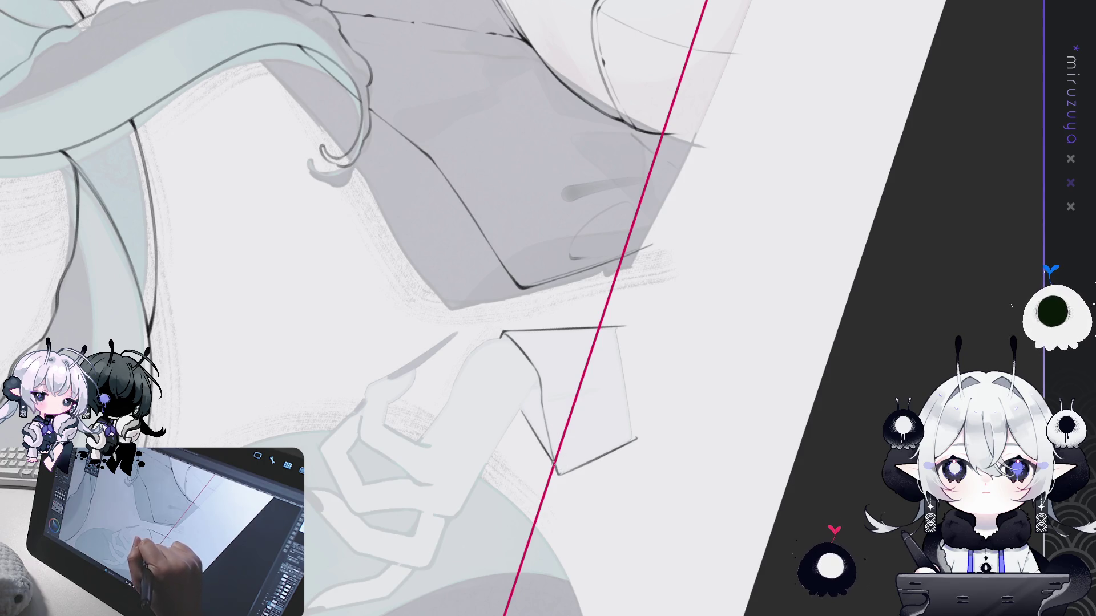
Remove the lower part of the cuff fold line and redraw it inside the cuff
{"action": "mouse_move", "coordinate": [544, 415]}
{"action": "left_mouse_down"}
{"action": "mouse_move", "coordinate": [433, 335]}
{"action": "mouse_move", "coordinate": [446, 374]}
{"action": "left_mouse_up"}
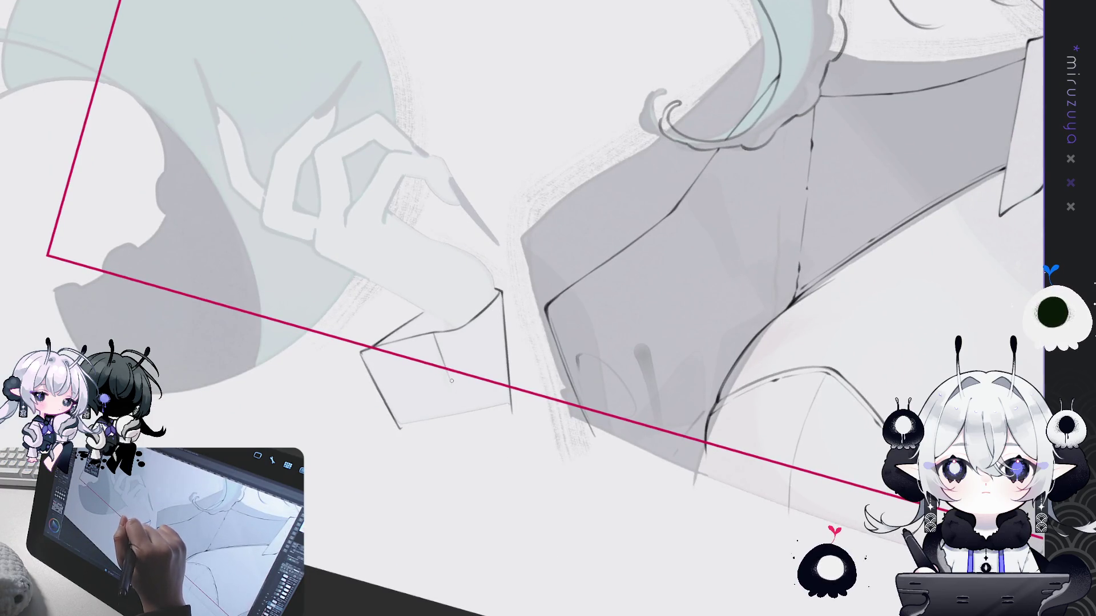
{"action": "key", "text": "ctrl+z"}
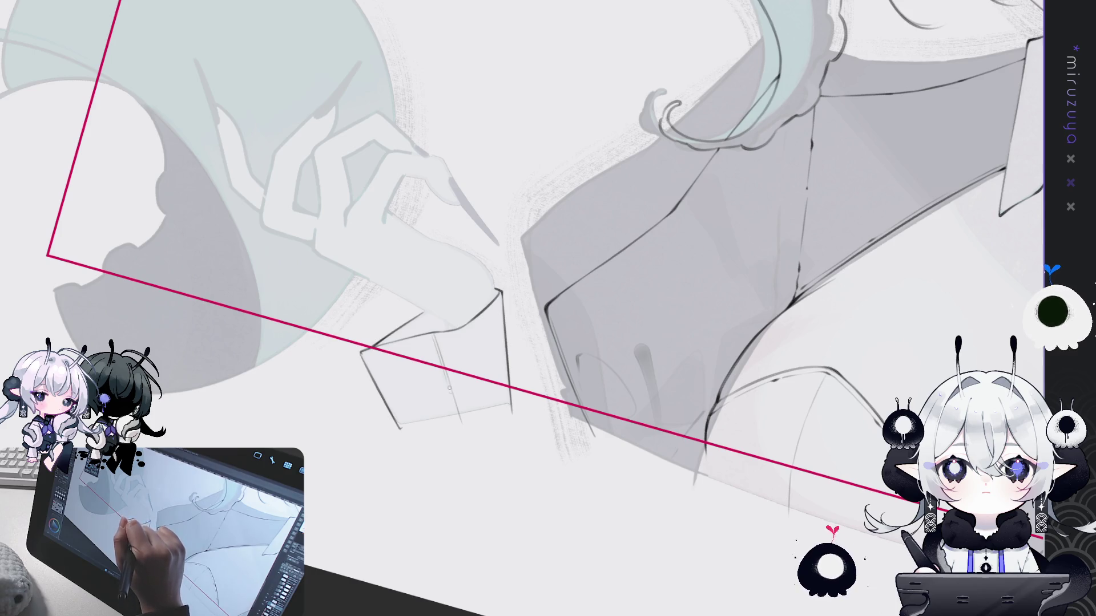
{"action": "left_click_drag", "start_coordinate": [438, 341], "coordinate": [460, 419]}
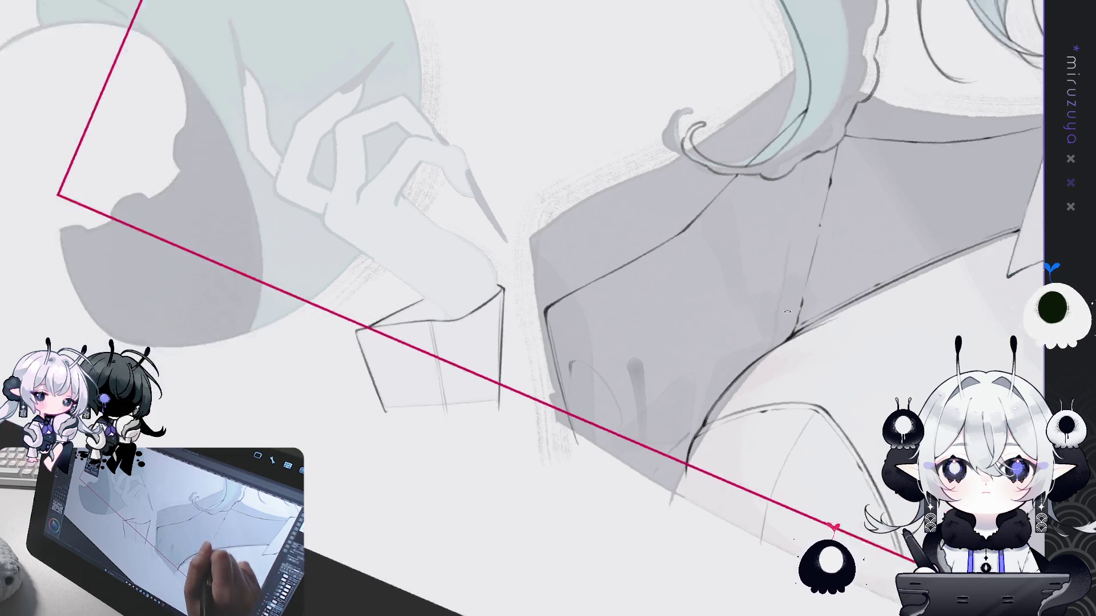
Ink the finger's outline with several retries until it curves down into the cuff line
{"action": "left_click_drag", "start_coordinate": [530, 246], "coordinate": [422, 146]}
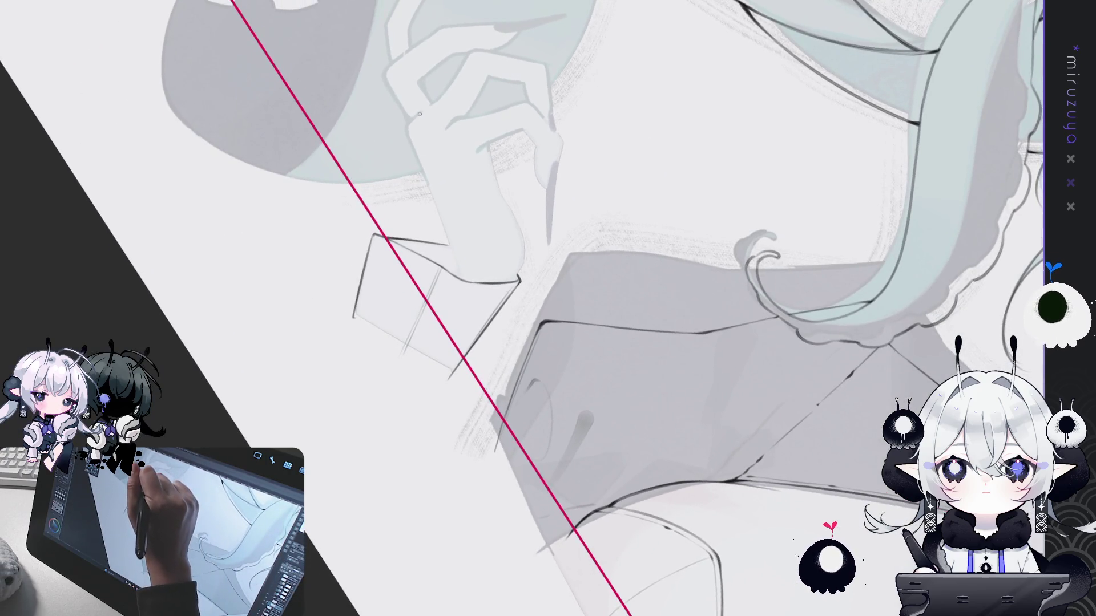
{"action": "left_click_drag", "start_coordinate": [417, 114], "coordinate": [440, 206]}
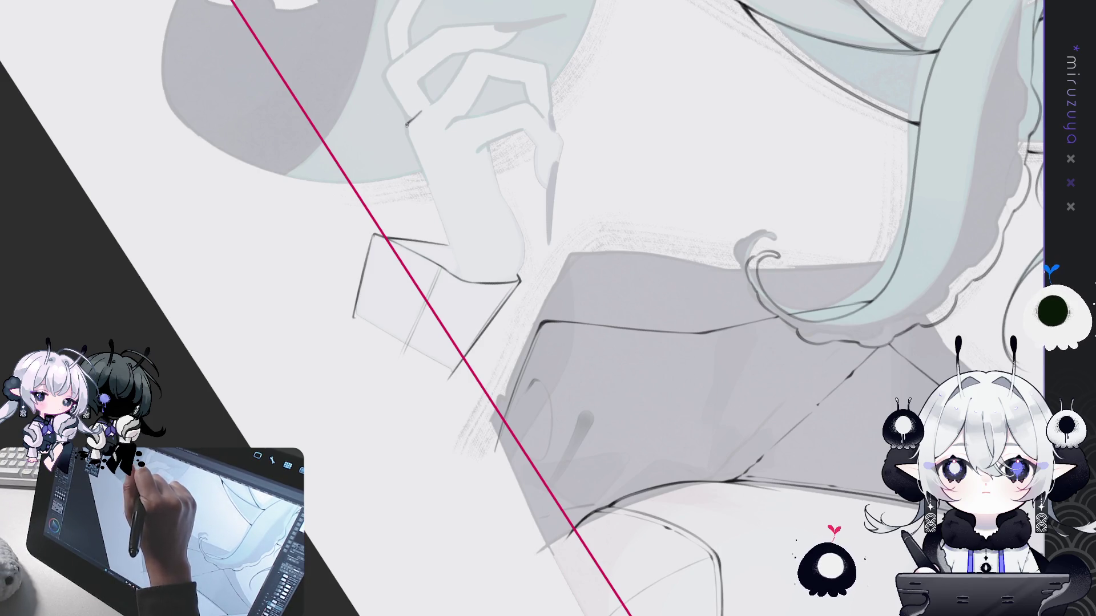
{"action": "key", "text": "ctrl+z"}
{"action": "left_click_drag", "start_coordinate": [407, 127], "coordinate": [444, 241]}
{"action": "key", "text": "ctrl+z"}
{"action": "left_click_drag", "start_coordinate": [408, 127], "coordinate": [446, 244]}
{"action": "key", "text": "ctrl+z"}
{"action": "left_click_drag", "start_coordinate": [407, 137], "coordinate": [454, 254]}
{"action": "key", "text": "ctrl+z"}
{"action": "left_click_drag", "start_coordinate": [410, 143], "coordinate": [457, 264]}
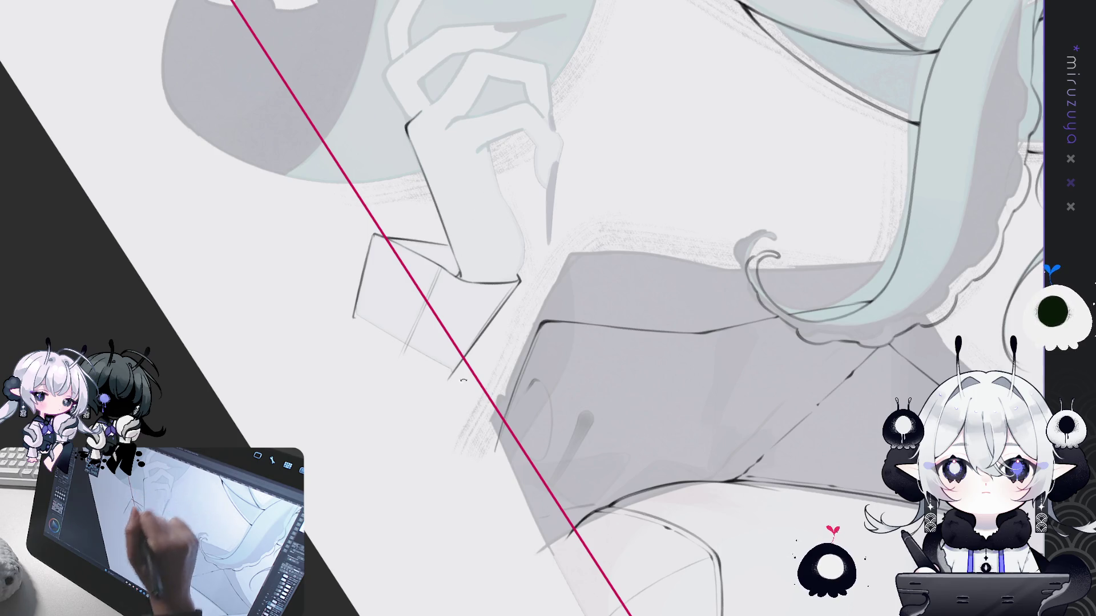
{"action": "left_click_drag", "start_coordinate": [411, 142], "coordinate": [461, 276]}
{"action": "mouse_move", "coordinate": [486, 149]}
{"action": "left_mouse_down"}
{"action": "mouse_move", "coordinate": [523, 240]}
{"action": "mouse_move", "coordinate": [530, 482]}
{"action": "left_mouse_up"}
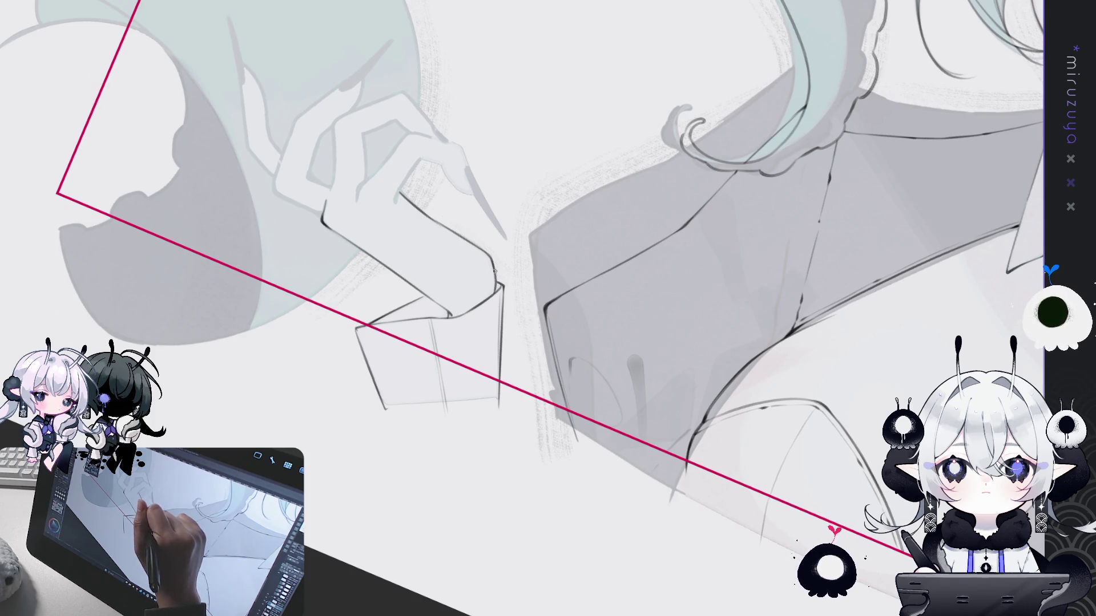
Fill a solid black wedge along the fingers' edge where the hand meets the cuff
{"action": "mouse_move", "coordinate": [495, 278]}
{"action": "left_mouse_down"}
{"action": "mouse_move", "coordinate": [502, 291]}
{"action": "mouse_move", "coordinate": [372, 322]}
{"action": "left_mouse_up"}
{"action": "key", "text": "ctrl+z"}
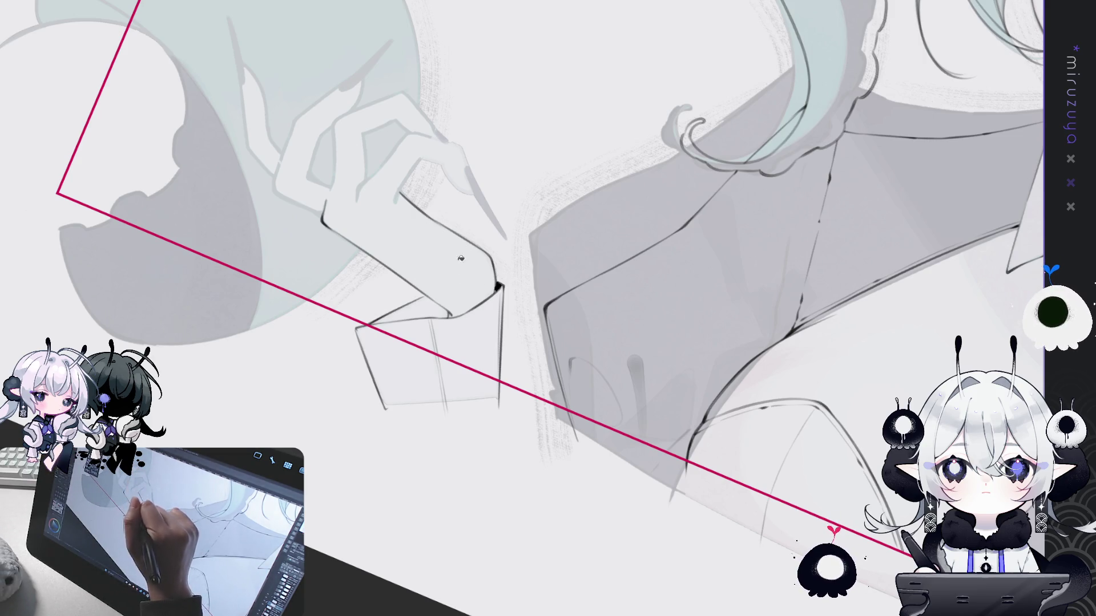
{"action": "left_click_drag", "start_coordinate": [456, 267], "coordinate": [548, 214]}
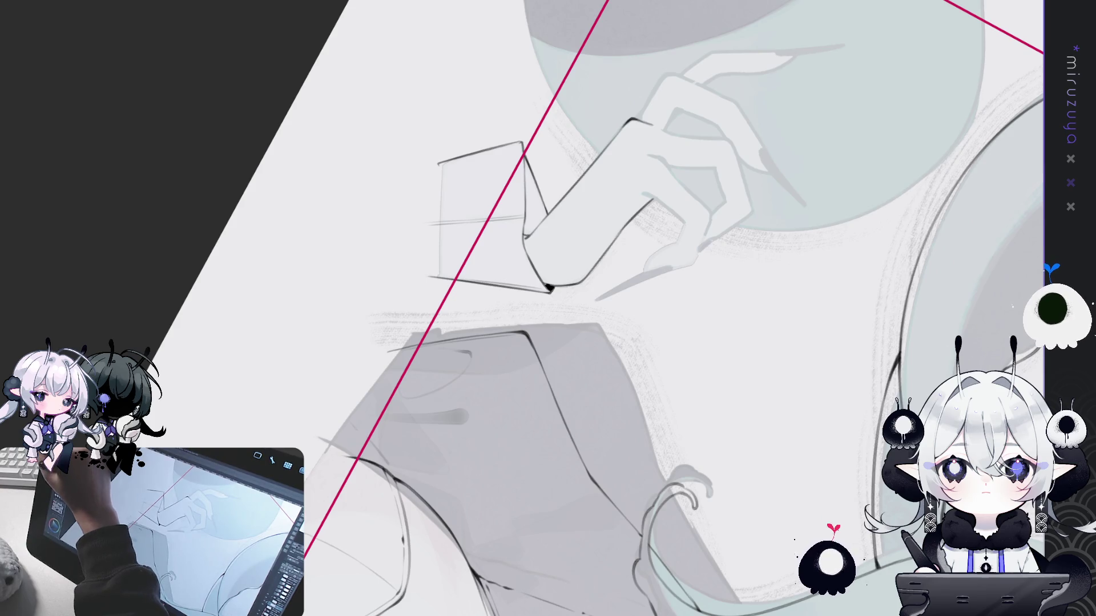
{"action": "left_click_drag", "start_coordinate": [525, 163], "coordinate": [533, 228]}
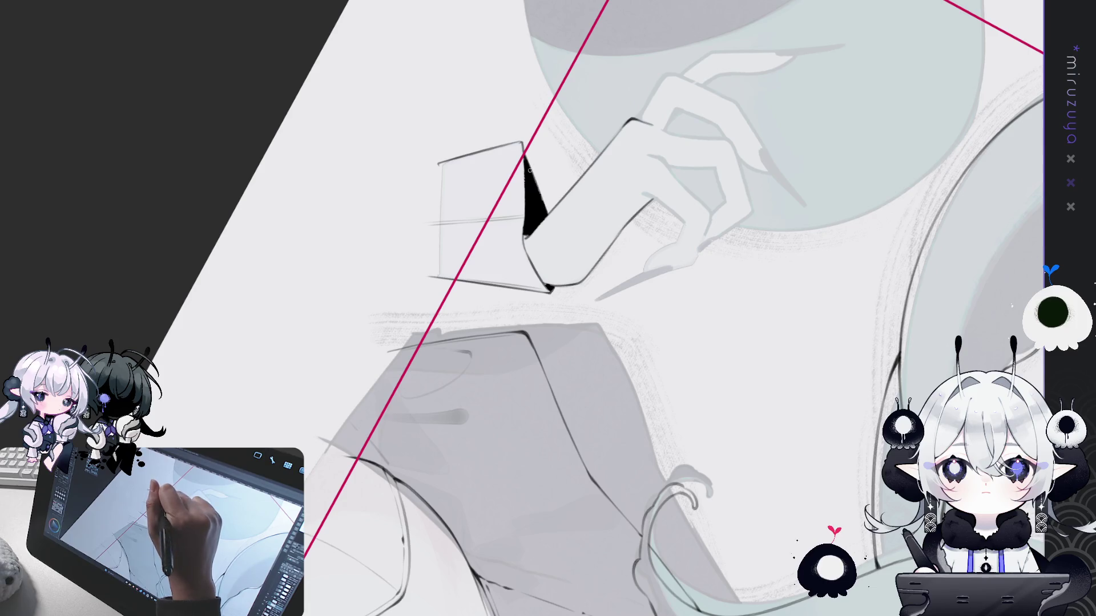
{"action": "mouse_move", "coordinate": [539, 265]}
{"action": "left_mouse_down"}
{"action": "mouse_move", "coordinate": [710, 383]}
{"action": "mouse_move", "coordinate": [388, 228]}
{"action": "left_mouse_up"}
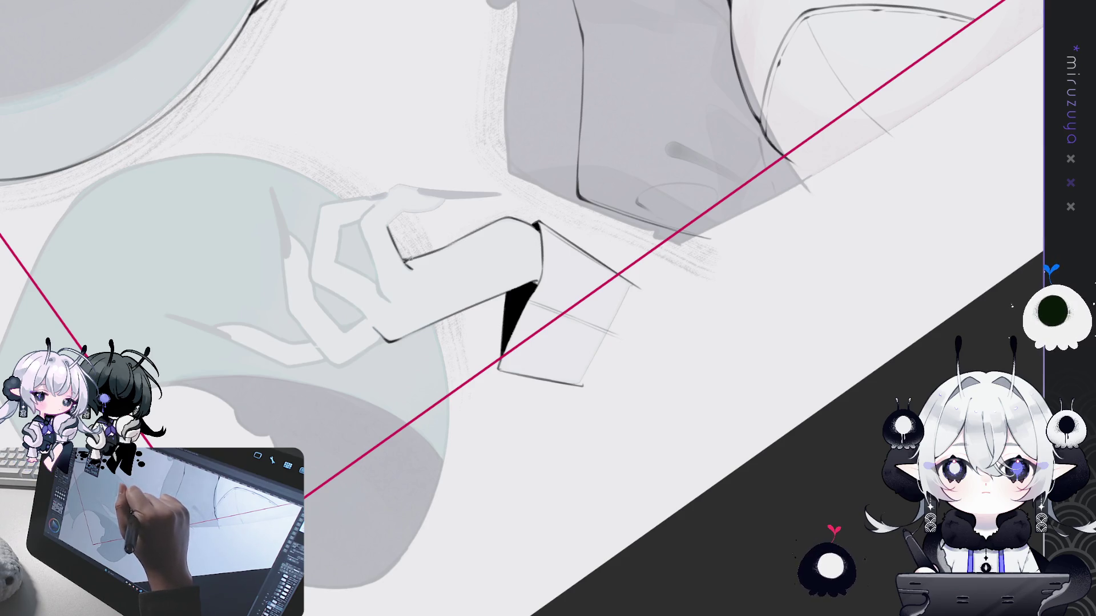
{"action": "left_click_drag", "start_coordinate": [407, 267], "coordinate": [480, 326]}
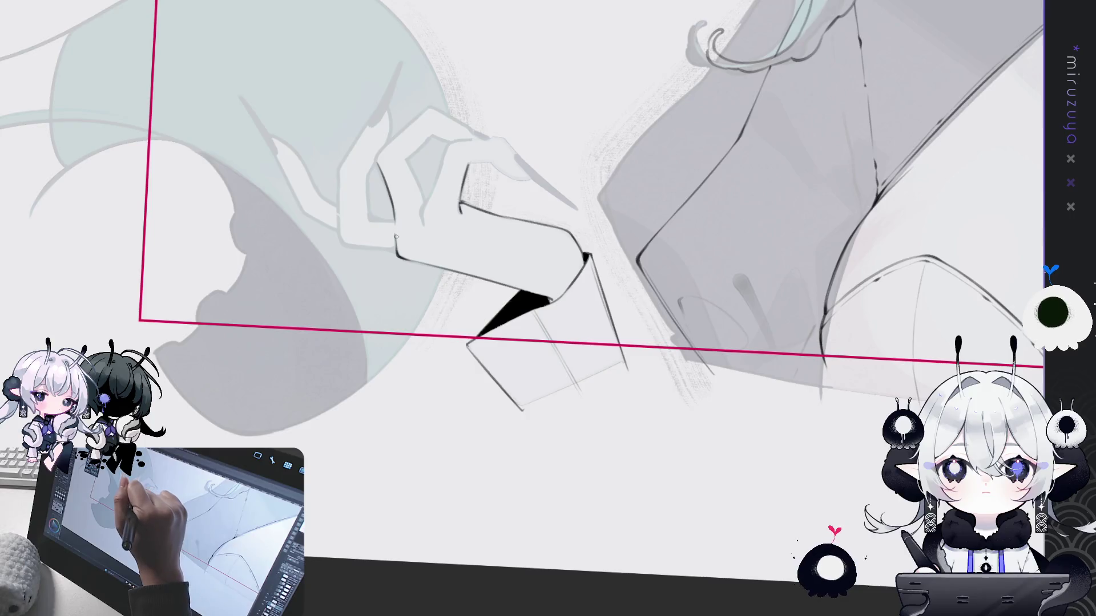
Ink dark lines along the finger and redraw its outline stroke after one retry
{"action": "left_click_drag", "start_coordinate": [397, 250], "coordinate": [394, 228]}
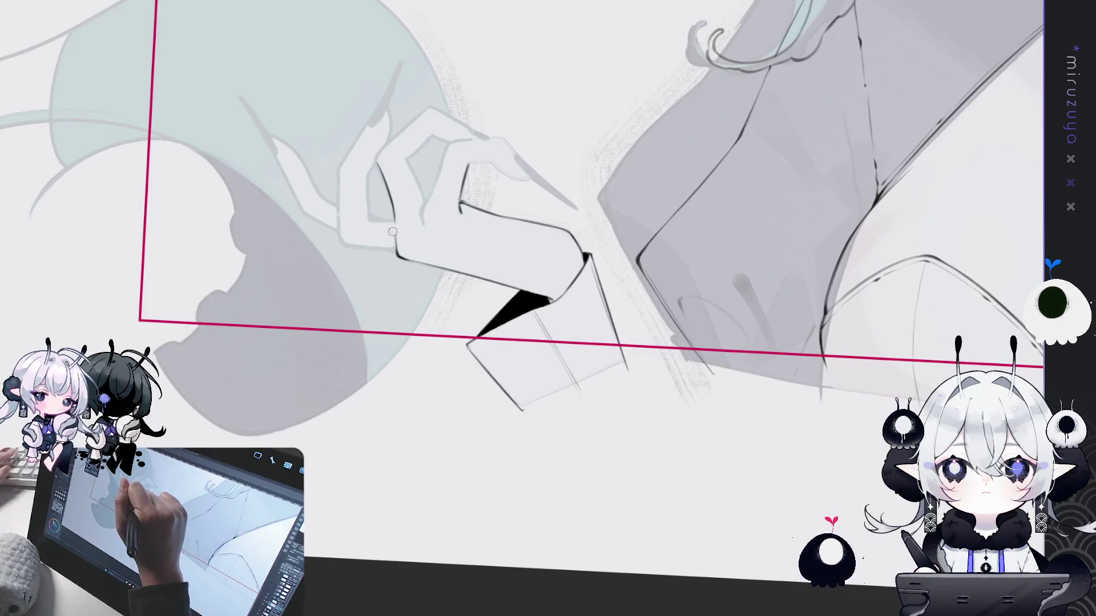
{"action": "left_click_drag", "start_coordinate": [408, 163], "coordinate": [419, 199]}
{"action": "key", "text": "ctrl+z"}
{"action": "left_click_drag", "start_coordinate": [410, 161], "coordinate": [420, 199]}
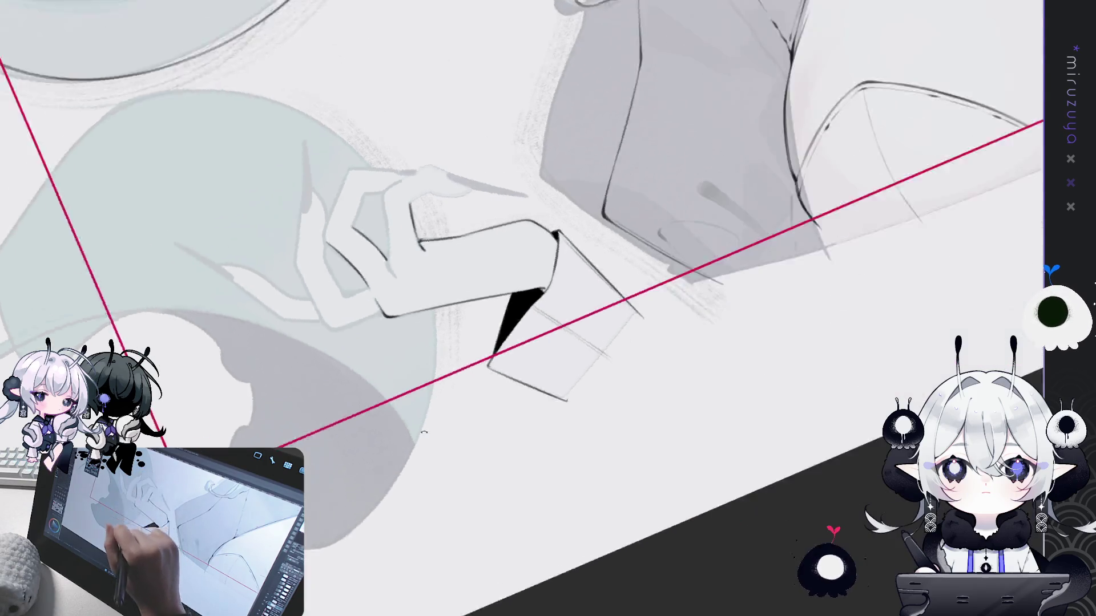
{"action": "left_click_drag", "start_coordinate": [422, 204], "coordinate": [519, 190]}
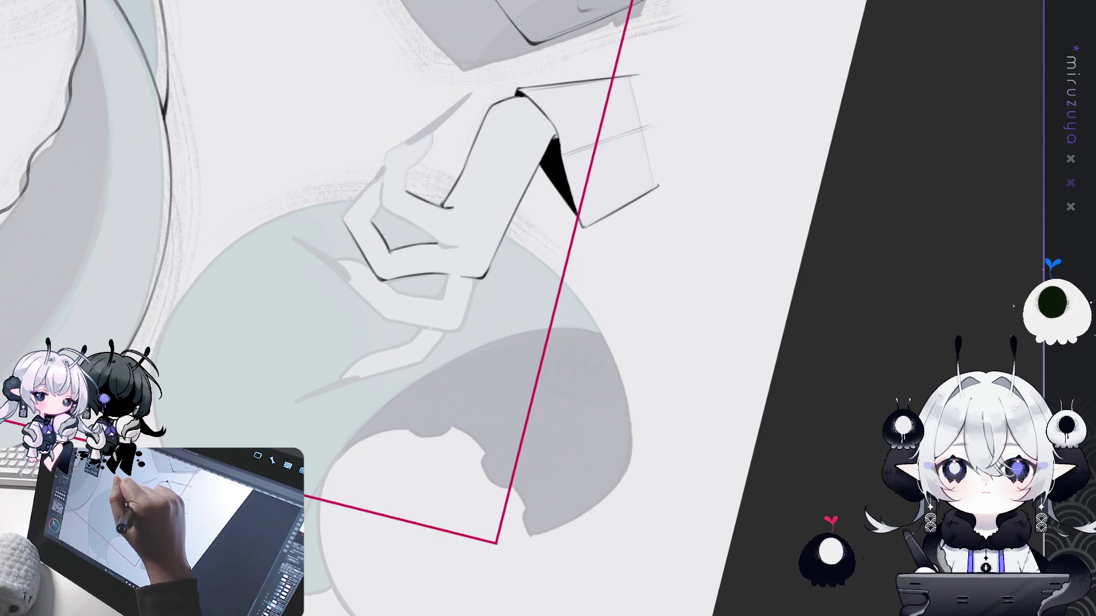
Ink the finger's top-right corner and the knuckle's right side
{"action": "left_click_drag", "start_coordinate": [548, 309], "coordinate": [658, 195]}
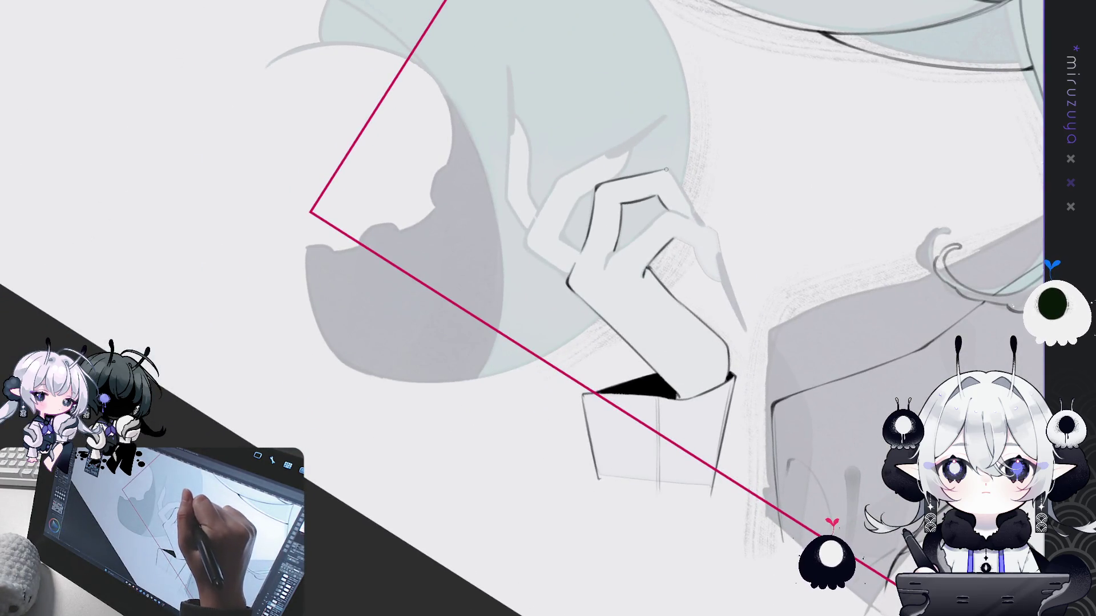
{"action": "left_click_drag", "start_coordinate": [666, 171], "coordinate": [705, 225]}
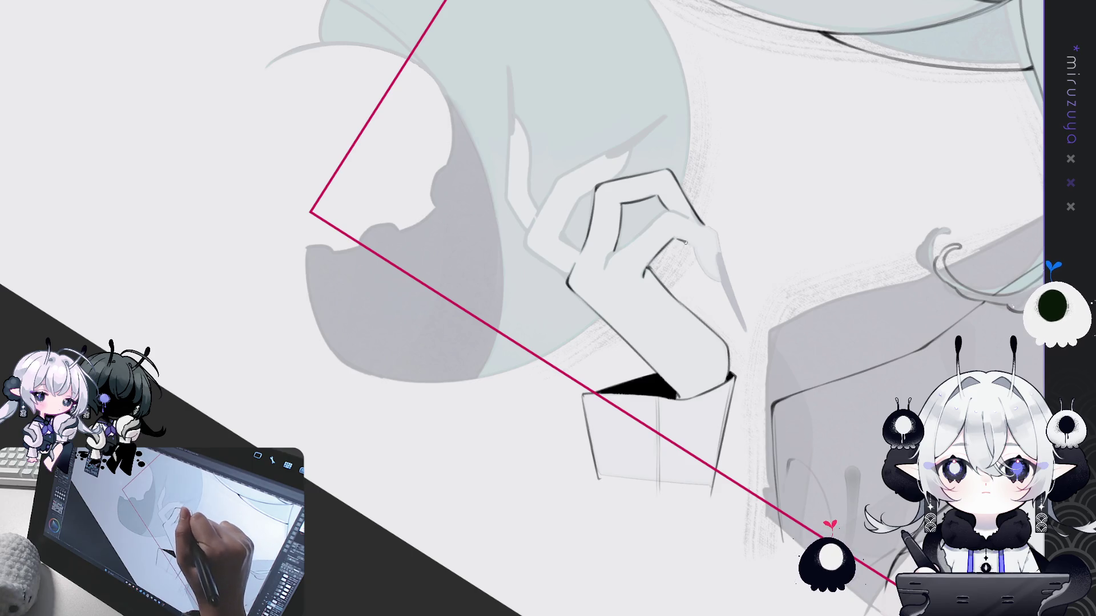
{"action": "left_click_drag", "start_coordinate": [684, 242], "coordinate": [732, 290]}
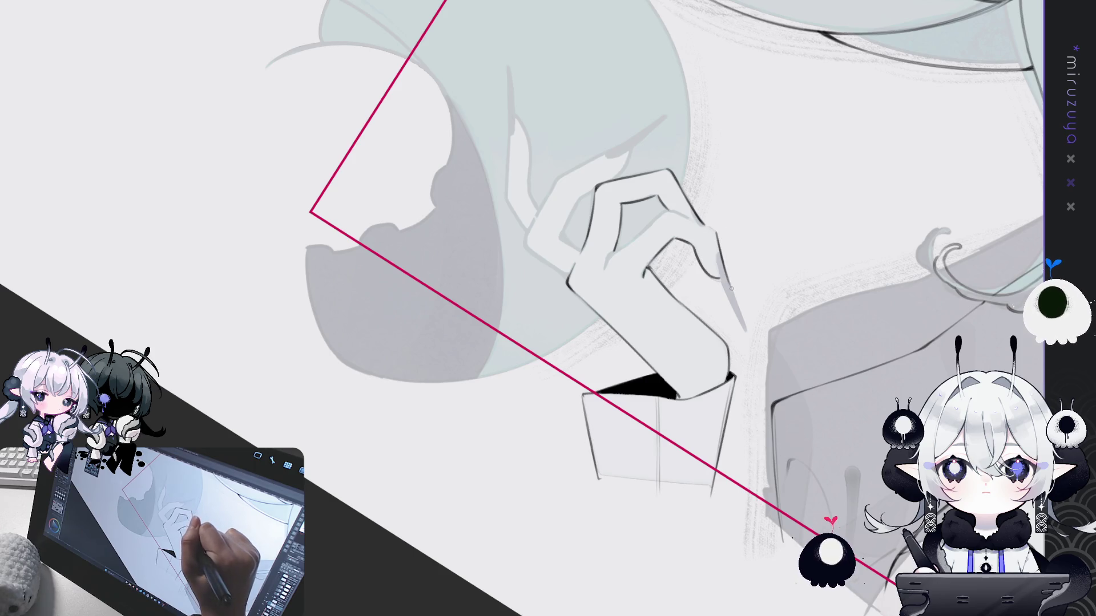
{"action": "key", "text": "minus"}
{"action": "key", "text": "minus"}
{"action": "key", "text": "minus"}
{"action": "key", "text": "minus"}
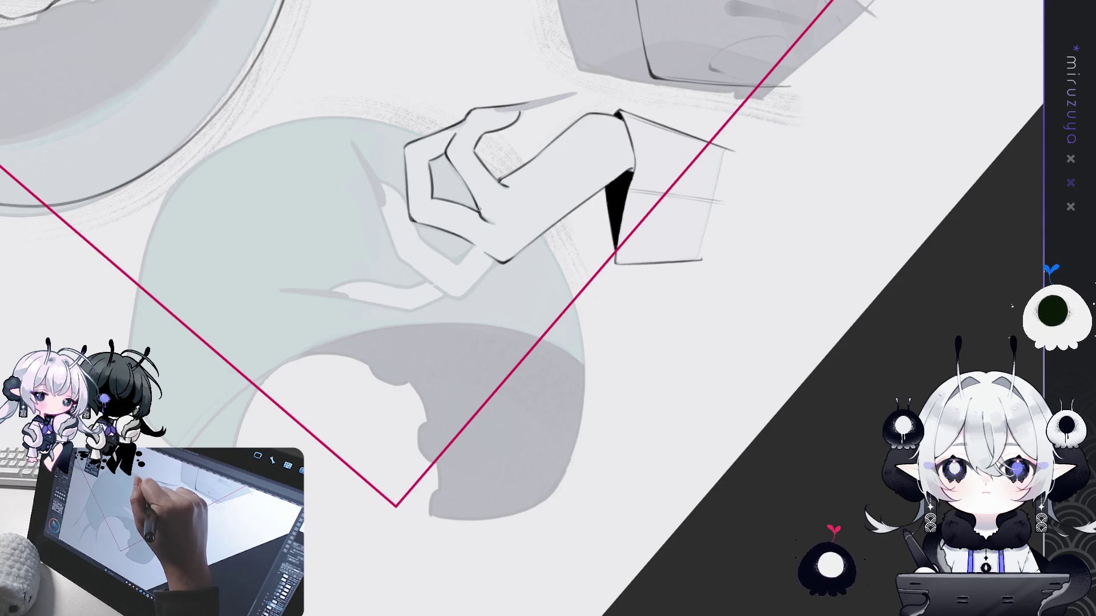
{"action": "mouse_move", "coordinate": [479, 211]}
{"action": "left_mouse_down"}
{"action": "mouse_move", "coordinate": [667, 466]}
{"action": "mouse_move", "coordinate": [657, 312]}
{"action": "left_mouse_up"}
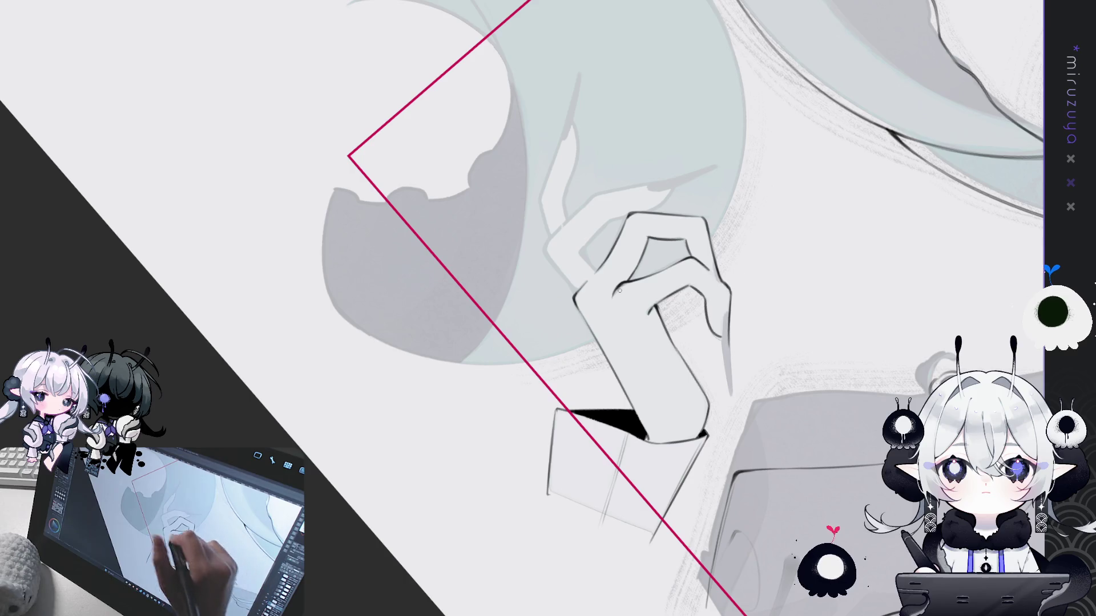
Strengthen the hand's upper-left outline and fill a dark tapered stroke along its left edge
{"action": "left_click_drag", "start_coordinate": [546, 245], "coordinate": [571, 288]}
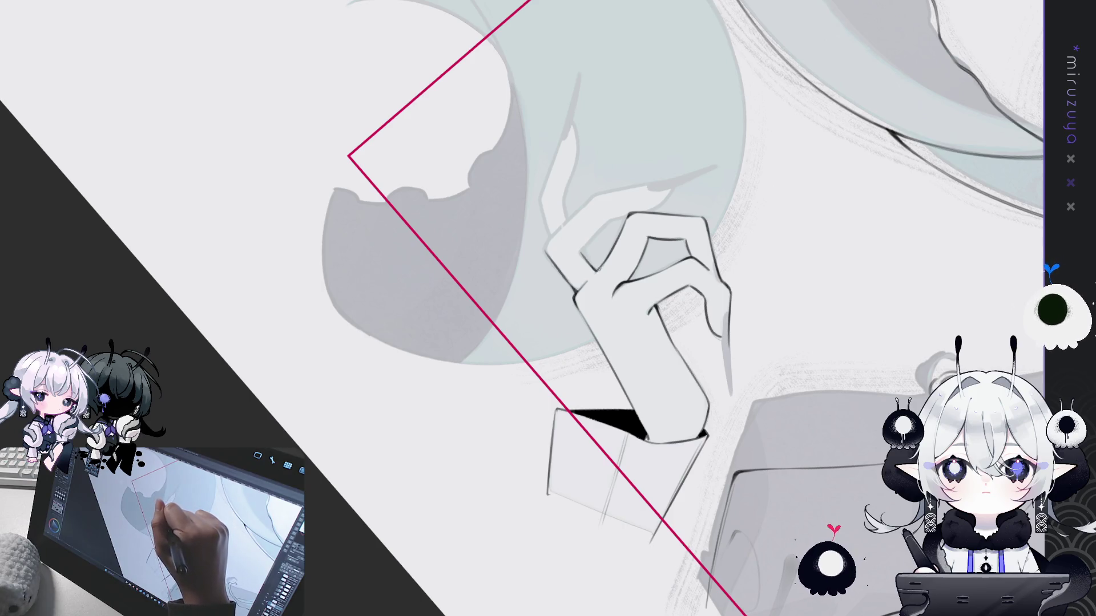
{"action": "mouse_move", "coordinate": [596, 272]}
{"action": "left_mouse_down"}
{"action": "mouse_move", "coordinate": [483, 178]}
{"action": "mouse_move", "coordinate": [494, 234]}
{"action": "mouse_move", "coordinate": [459, 226]}
{"action": "mouse_move", "coordinate": [474, 261]}
{"action": "left_mouse_up"}
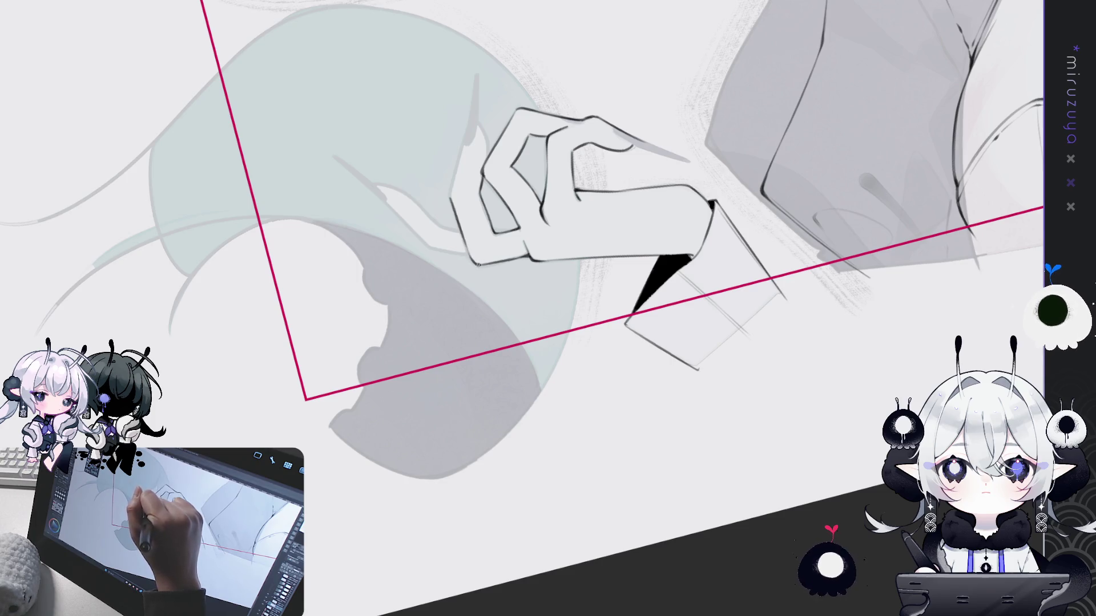
{"action": "left_click_drag", "start_coordinate": [478, 125], "coordinate": [487, 154]}
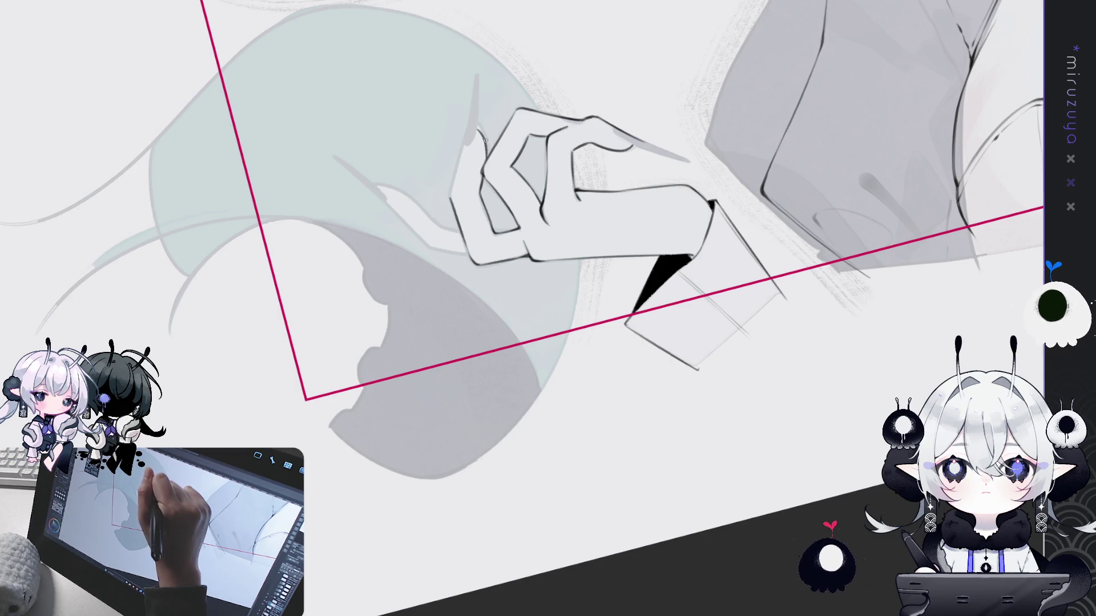
{"action": "mouse_move", "coordinate": [482, 141]}
{"action": "left_mouse_down"}
{"action": "mouse_move", "coordinate": [342, 176]}
{"action": "mouse_move", "coordinate": [395, 274]}
{"action": "mouse_move", "coordinate": [677, 92]}
{"action": "mouse_move", "coordinate": [401, 122]}
{"action": "mouse_move", "coordinate": [412, 158]}
{"action": "left_mouse_up"}
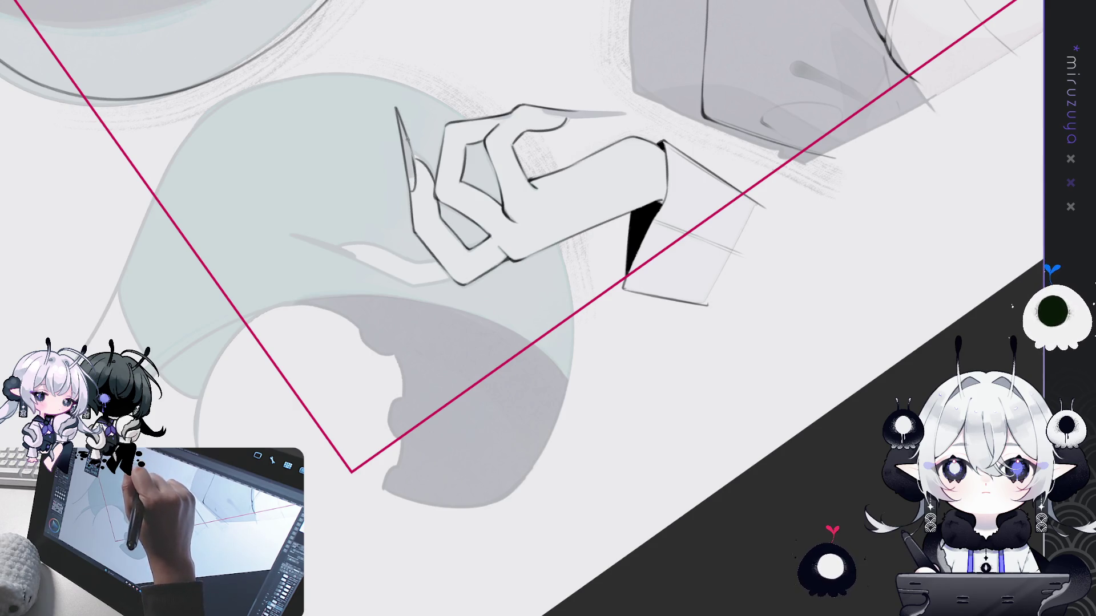
{"action": "left_click_drag", "start_coordinate": [415, 163], "coordinate": [416, 191]}
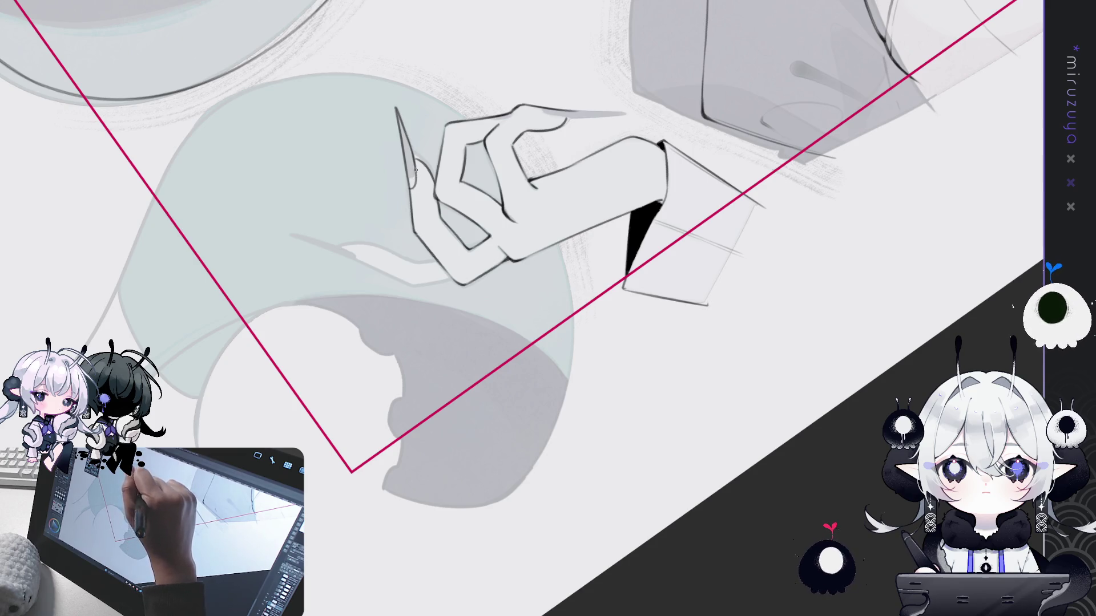
{"action": "left_click_drag", "start_coordinate": [399, 121], "coordinate": [414, 187]}
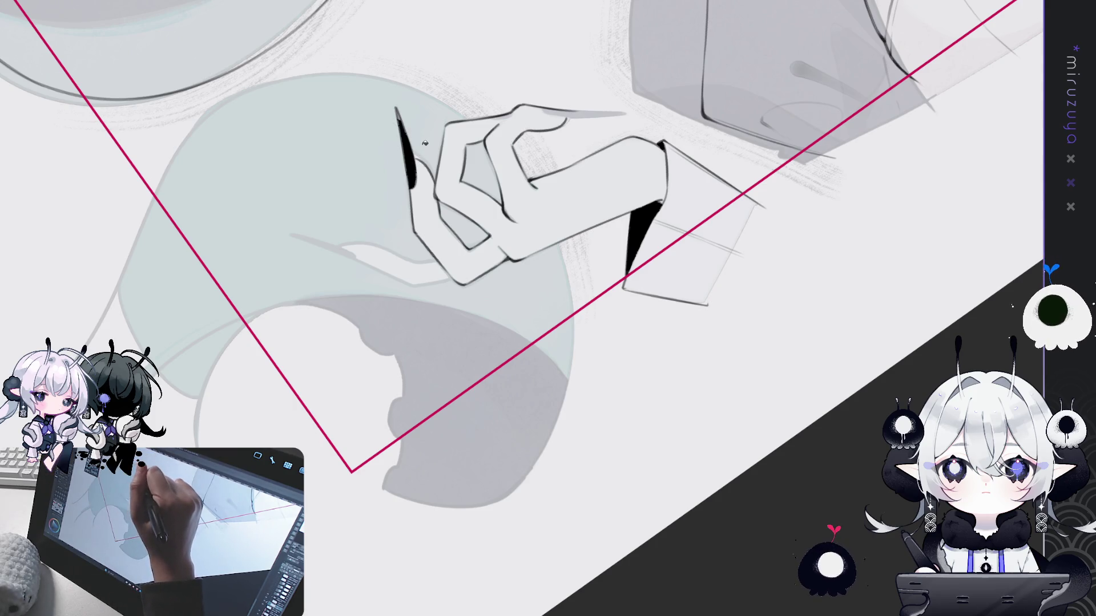
Tidy the dark stroke along the hand's left edge and close in on the hand
{"action": "left_click_drag", "start_coordinate": [422, 142], "coordinate": [418, 180]}
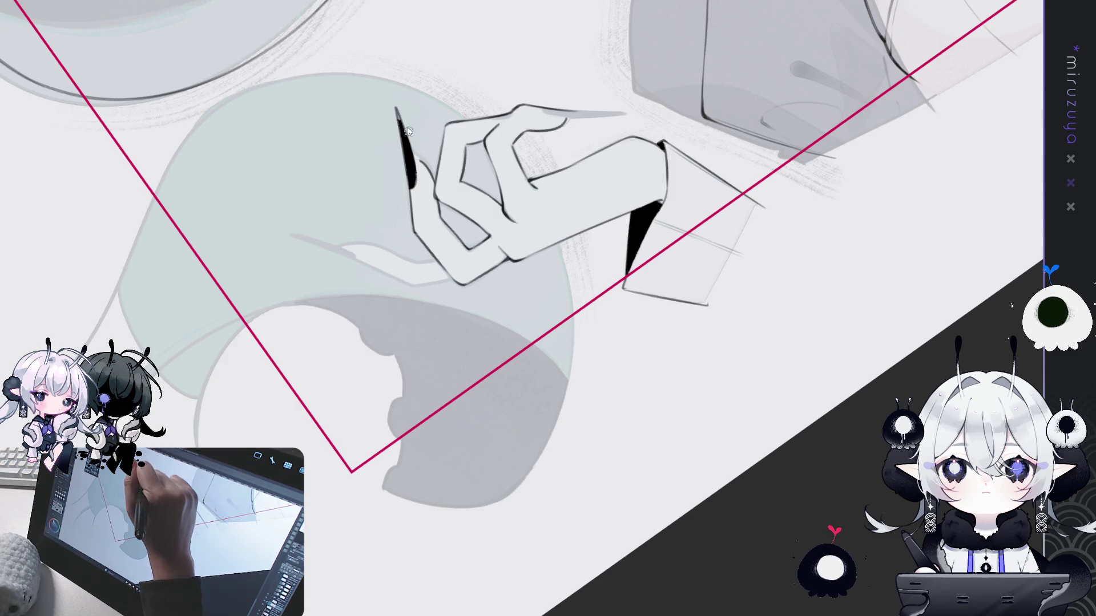
{"action": "left_click_drag", "start_coordinate": [409, 130], "coordinate": [417, 182]}
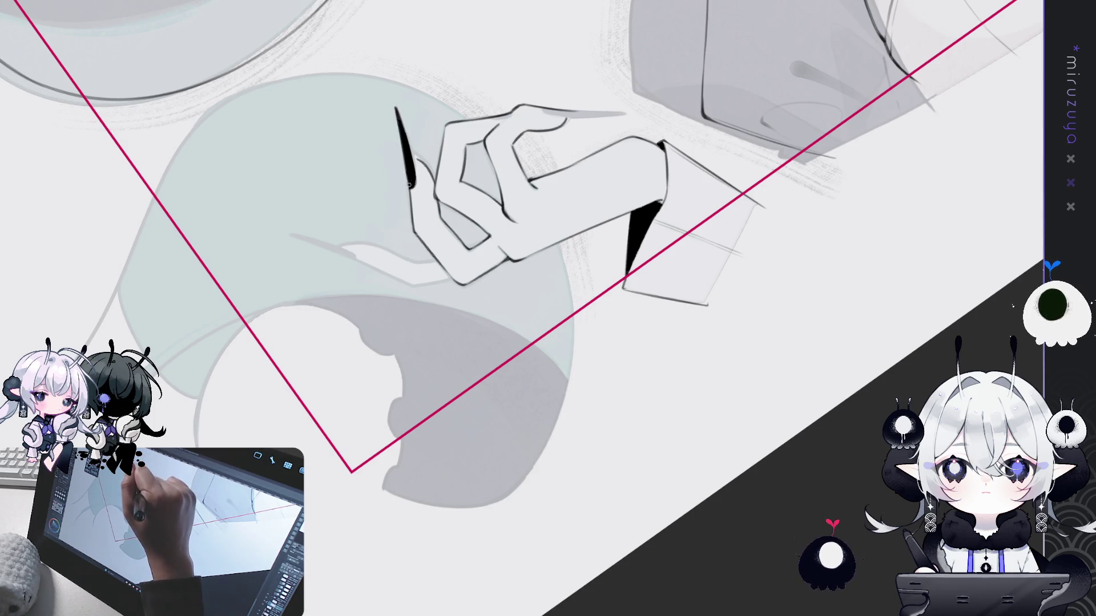
{"action": "left_click_drag", "start_coordinate": [412, 183], "coordinate": [535, 129]}
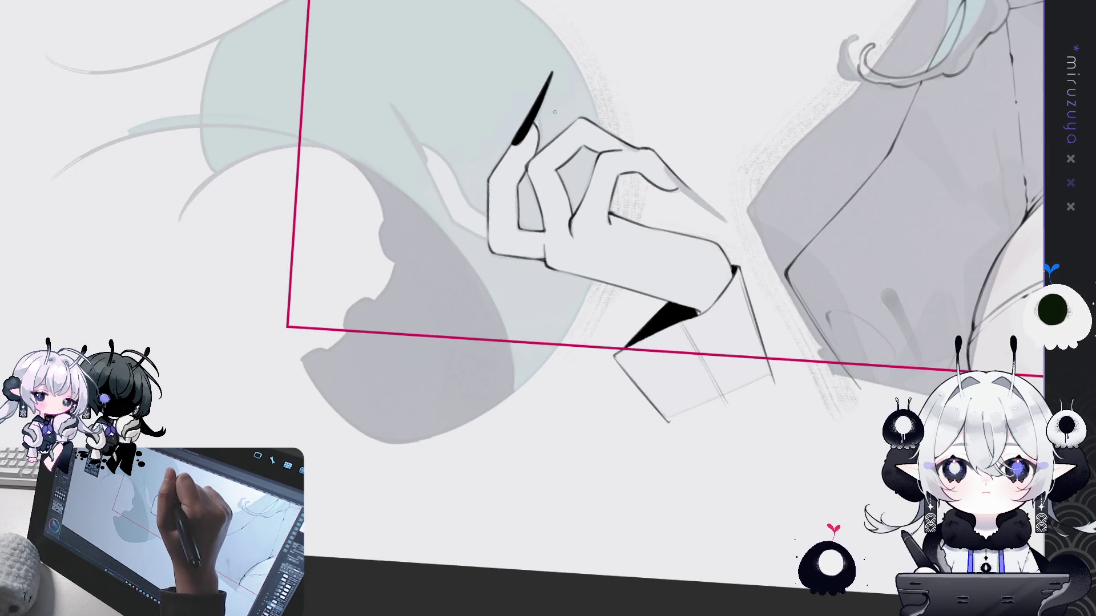
{"action": "mouse_move", "coordinate": [745, 236]}
{"action": "left_mouse_down"}
{"action": "mouse_move", "coordinate": [695, 458]}
{"action": "mouse_move", "coordinate": [611, 241]}
{"action": "left_mouse_up"}
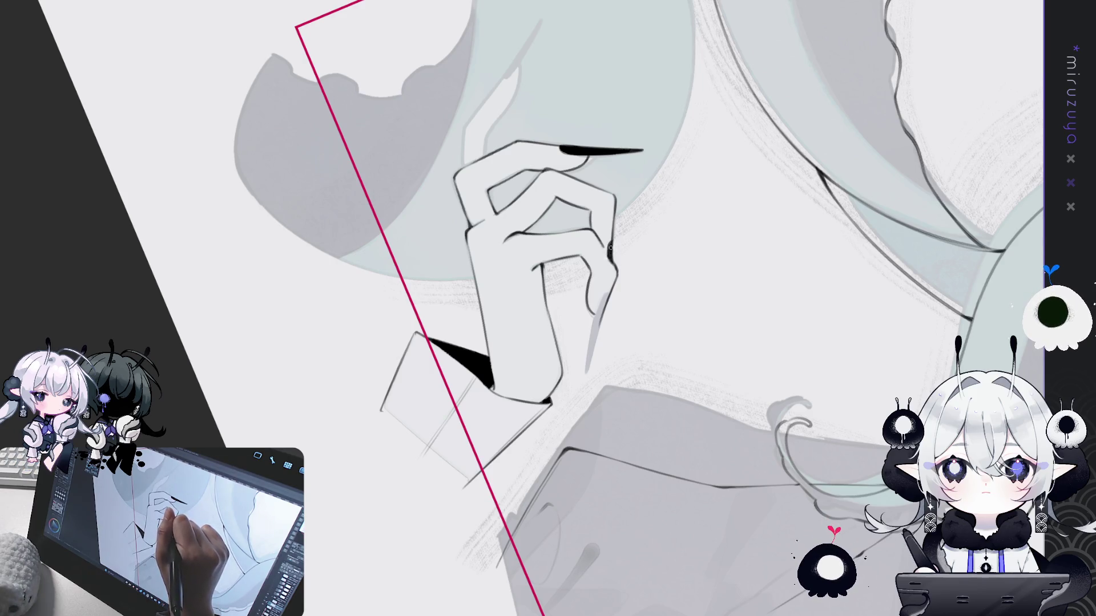
{"action": "left_click_drag", "start_coordinate": [612, 275], "coordinate": [631, 363]}
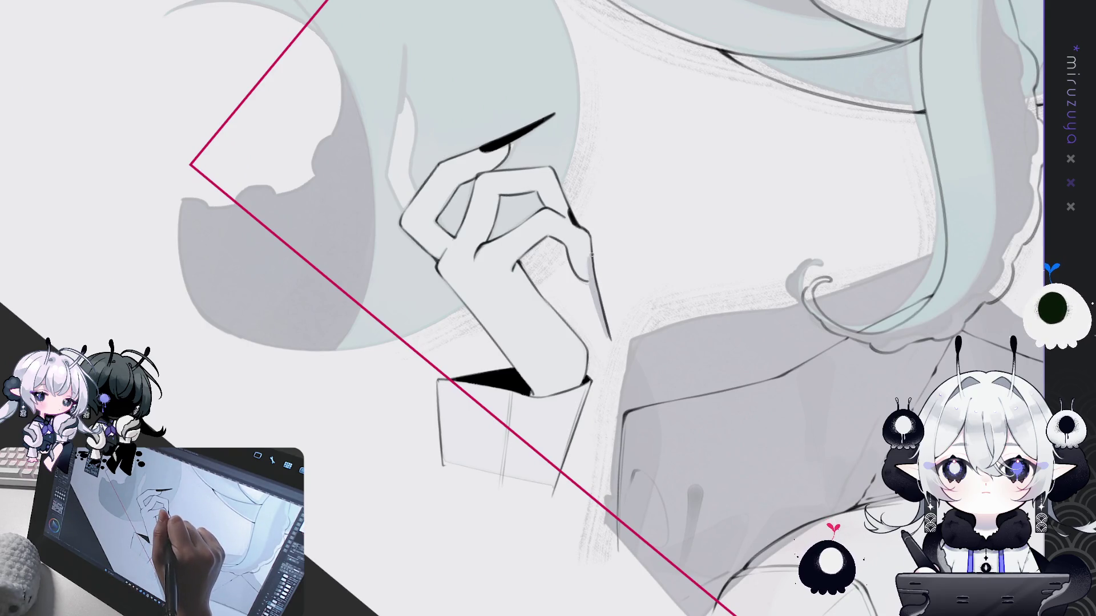
Outline the long nail beside the hand and fill it solid black
{"action": "left_click_drag", "start_coordinate": [589, 254], "coordinate": [611, 342]}
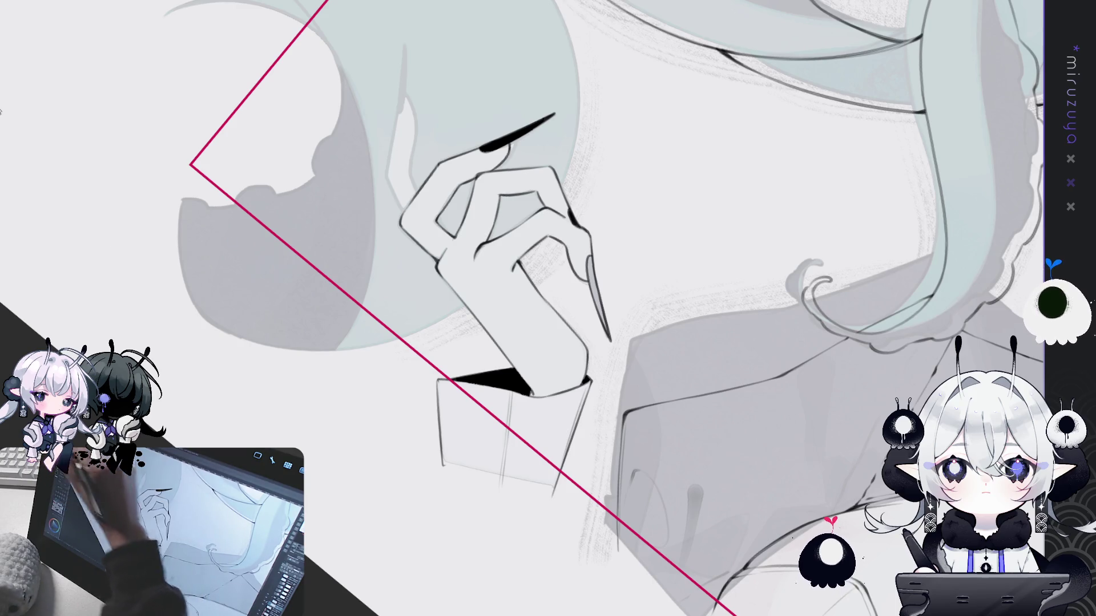
{"action": "left_click_drag", "start_coordinate": [590, 317], "coordinate": [591, 259]}
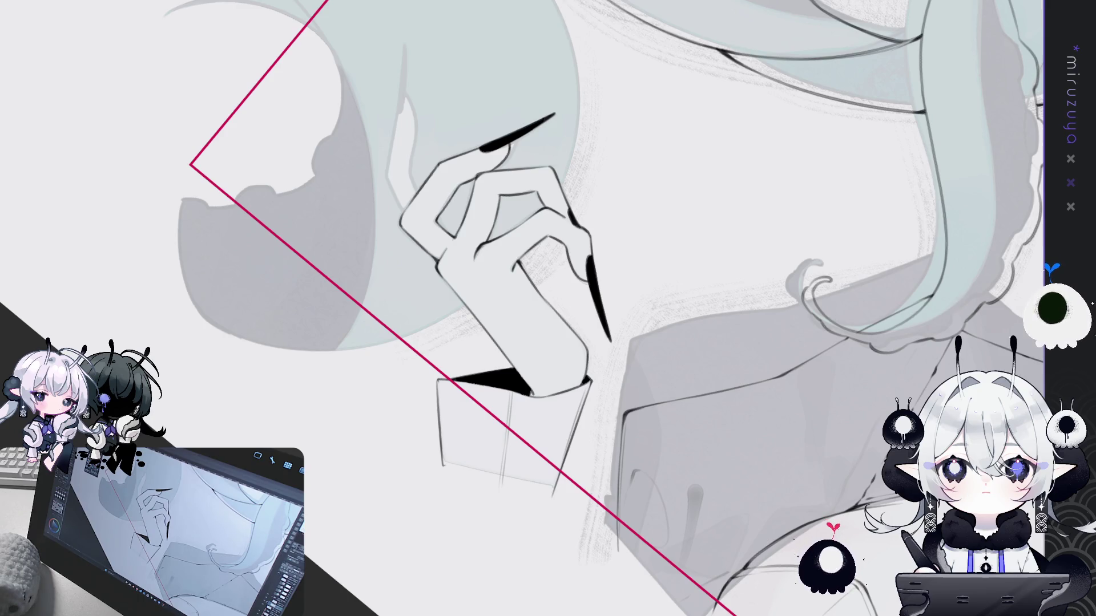
Outline a long nail on the raised finger and fill it solid black with the pen
{"action": "mouse_move", "coordinate": [636, 239]}
{"action": "left_mouse_down"}
{"action": "mouse_move", "coordinate": [696, 285]}
{"action": "mouse_move", "coordinate": [406, 122]}
{"action": "left_mouse_up"}
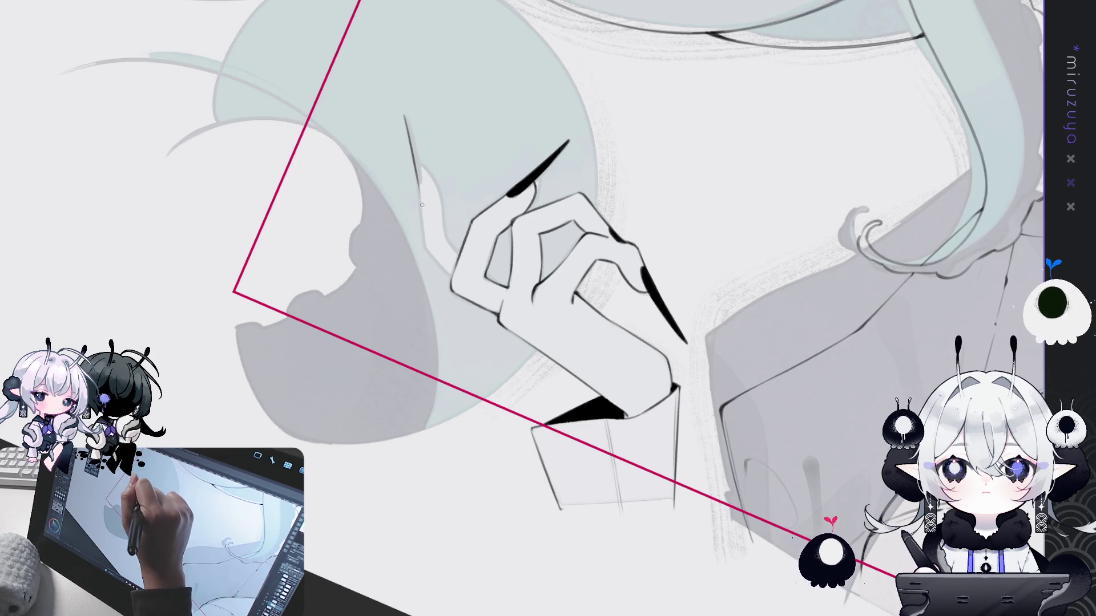
{"action": "mouse_move", "coordinate": [404, 115]}
{"action": "left_mouse_down"}
{"action": "mouse_move", "coordinate": [423, 220]}
{"action": "mouse_move", "coordinate": [621, 179]}
{"action": "mouse_move", "coordinate": [472, 213]}
{"action": "left_mouse_up"}
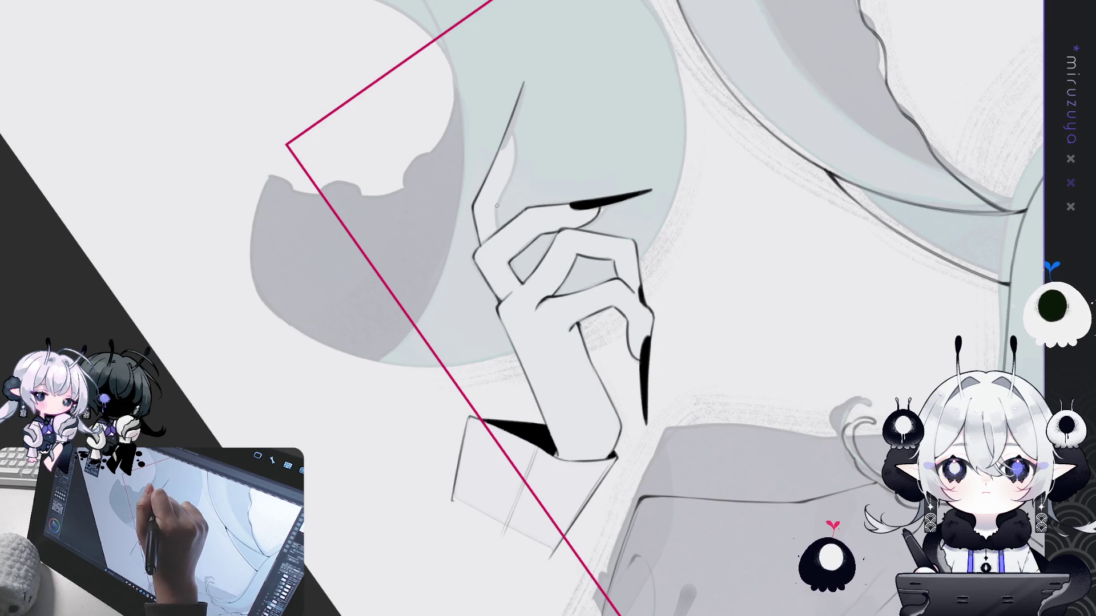
{"action": "left_click_drag", "start_coordinate": [507, 133], "coordinate": [511, 150]}
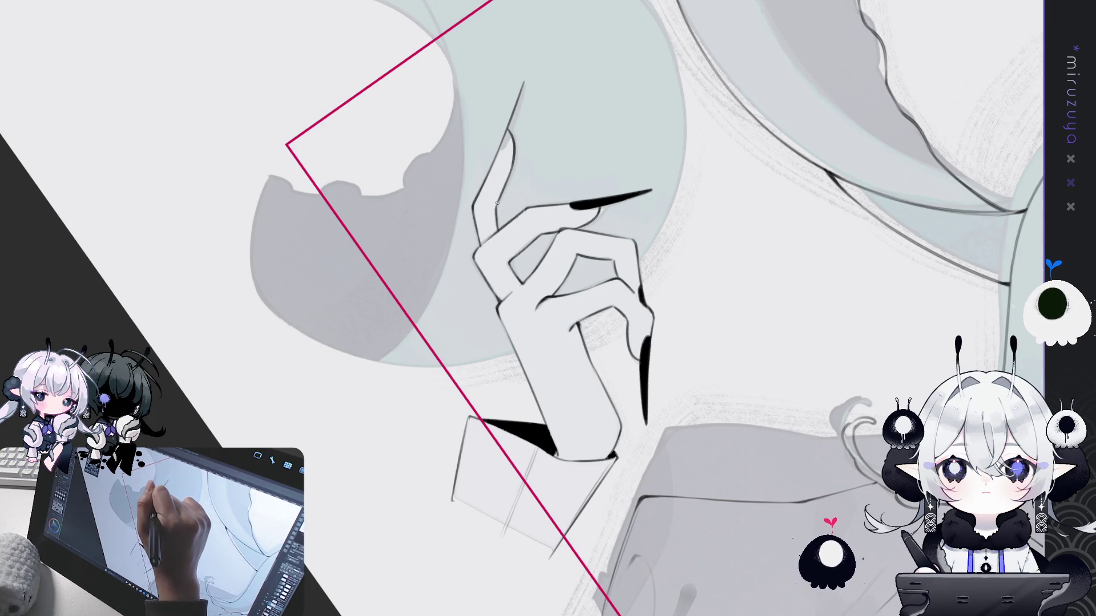
{"action": "left_click_drag", "start_coordinate": [512, 170], "coordinate": [431, 260]}
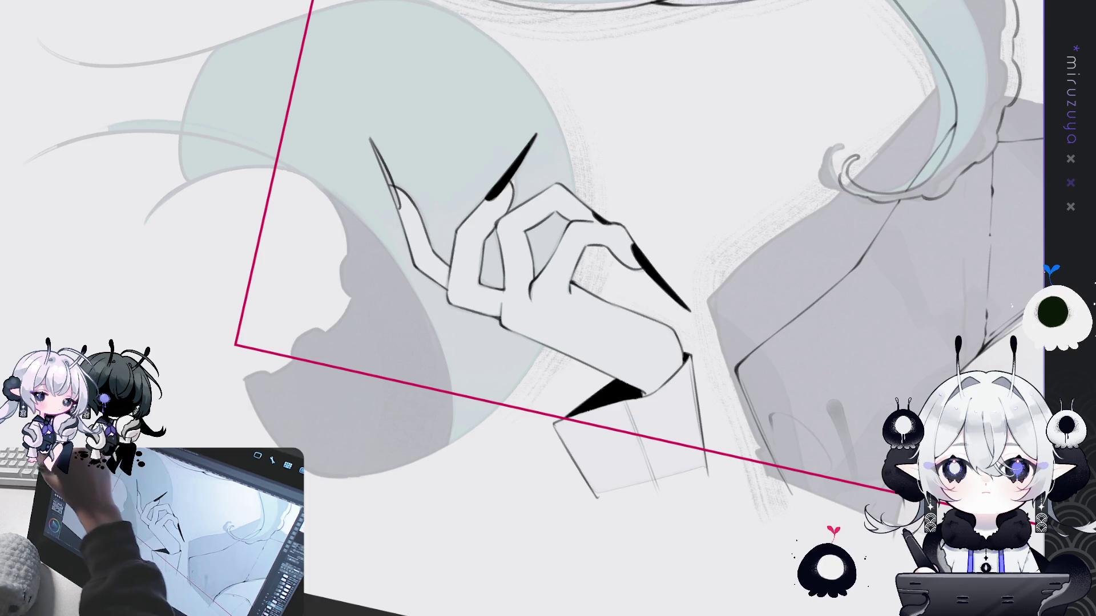
{"action": "left_click_drag", "start_coordinate": [400, 188], "coordinate": [394, 196]}
{"action": "left_click_drag", "start_coordinate": [378, 157], "coordinate": [394, 200]}
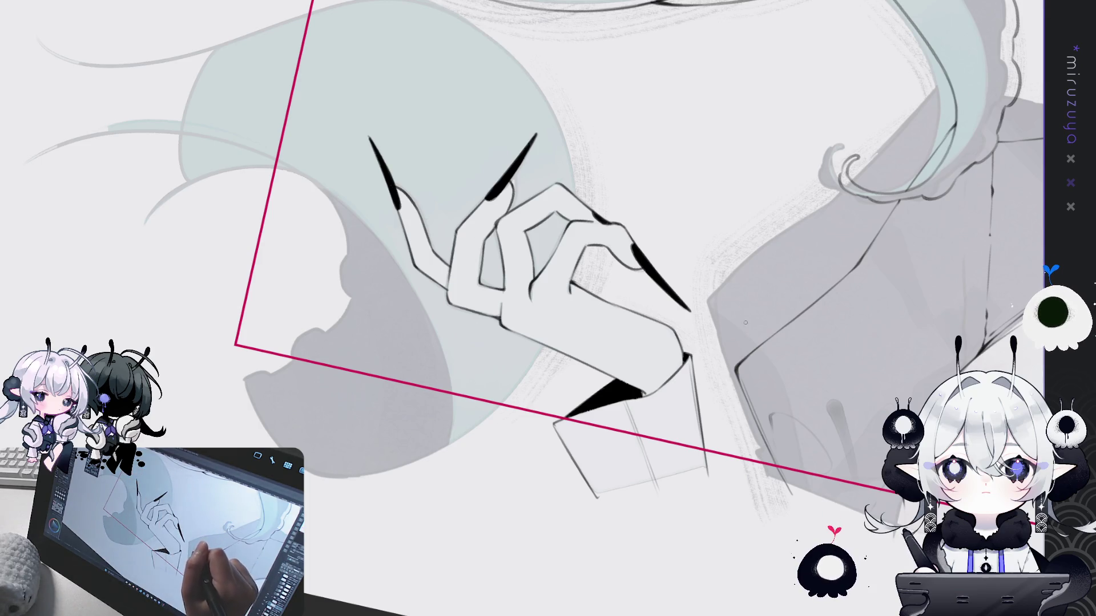
Rotate the canvas back and fit the whole drawing on screen
{"action": "left_click_drag", "start_coordinate": [557, 283], "coordinate": [479, 224]}
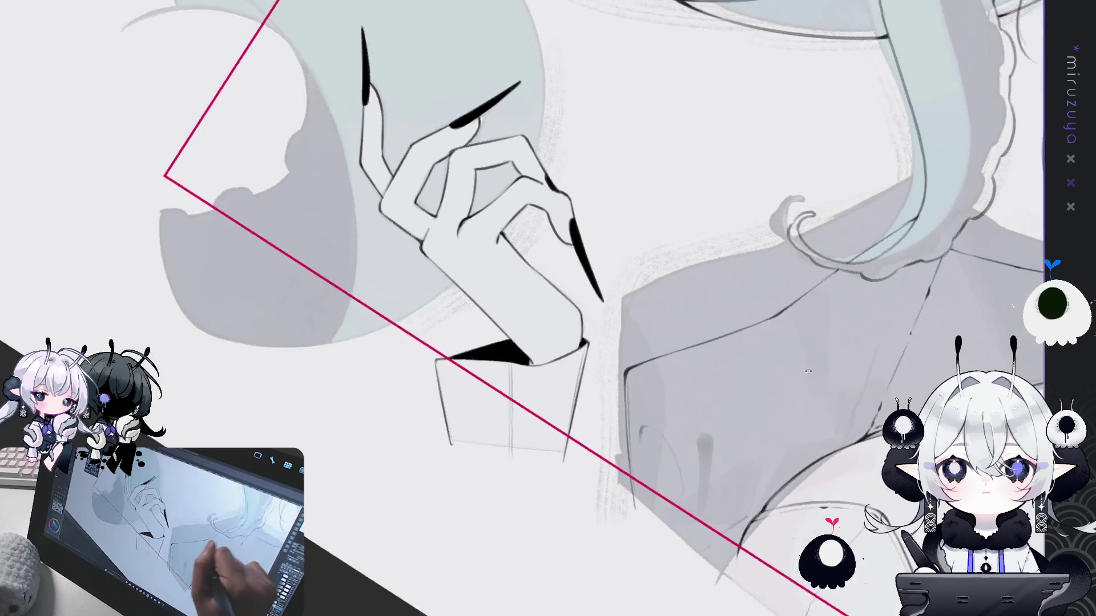
{"action": "left_click_drag", "start_coordinate": [548, 308], "coordinate": [514, 326]}
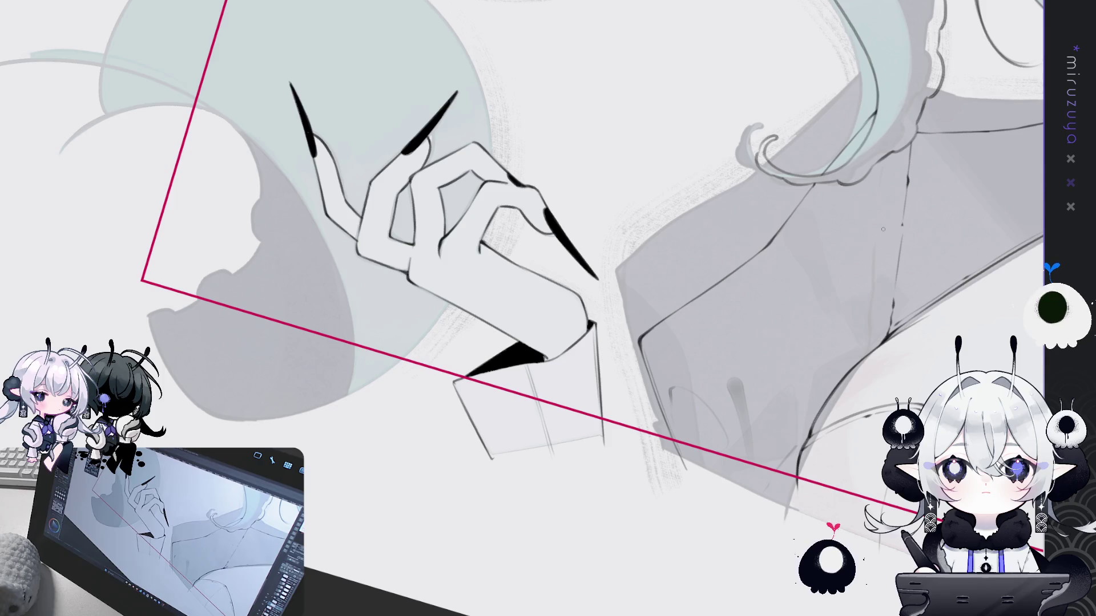
{"action": "key", "text": "ctrl+0"}
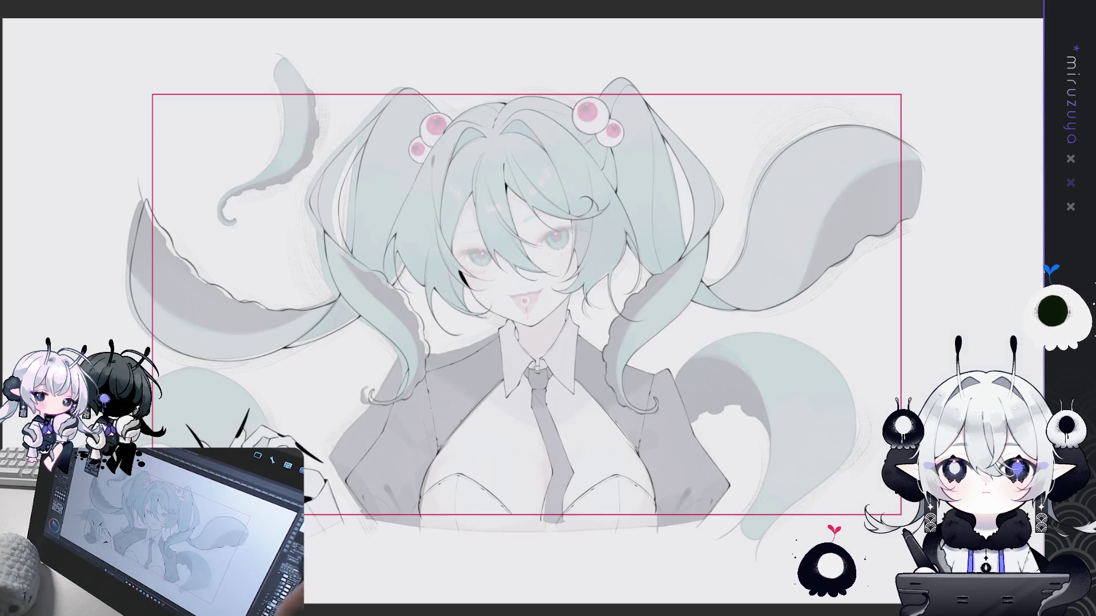
{"action": "scroll", "coordinate": [473, 444], "scroll_direction": "up", "scroll_amount": 2}
{"action": "scroll", "coordinate": [473, 444], "scroll_direction": "up", "scroll_amount": 2}
{"action": "scroll", "coordinate": [474, 444], "scroll_direction": "up", "scroll_amount": 2}
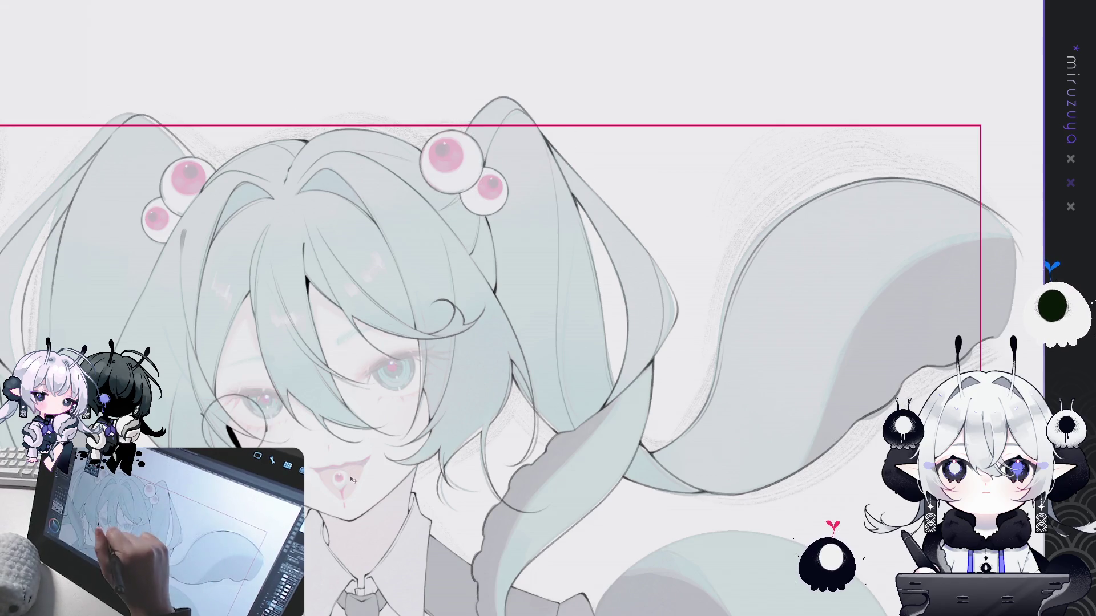
{"action": "scroll", "coordinate": [302, 57], "scroll_direction": "down", "scroll_amount": 5}
{"action": "scroll", "coordinate": [343, 257], "scroll_direction": "left", "scroll_amount": 8}
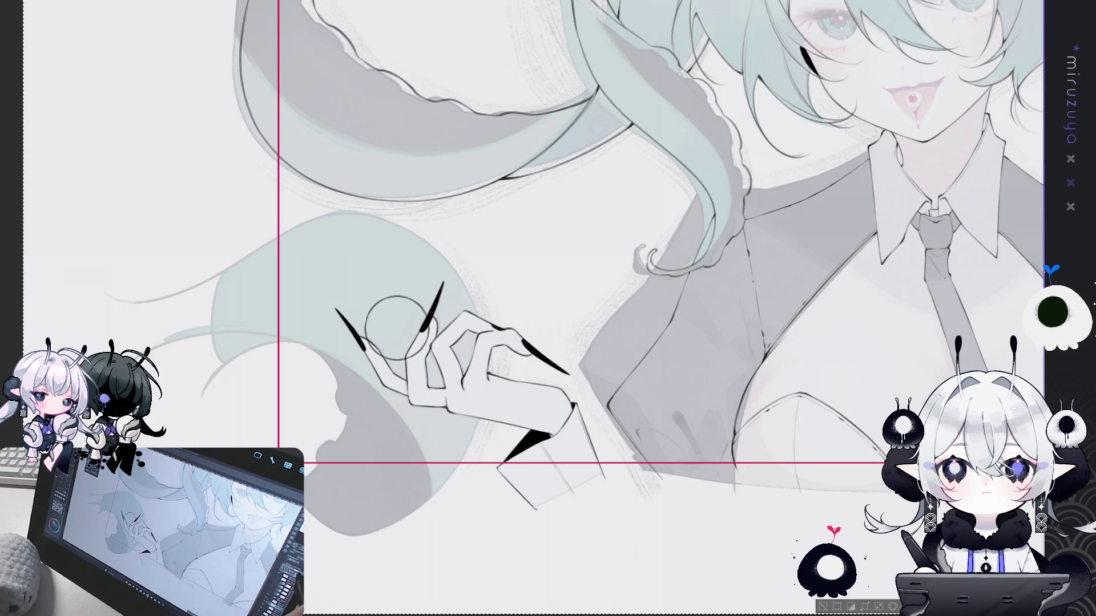
{"action": "key", "text": "ctrl+plus"}
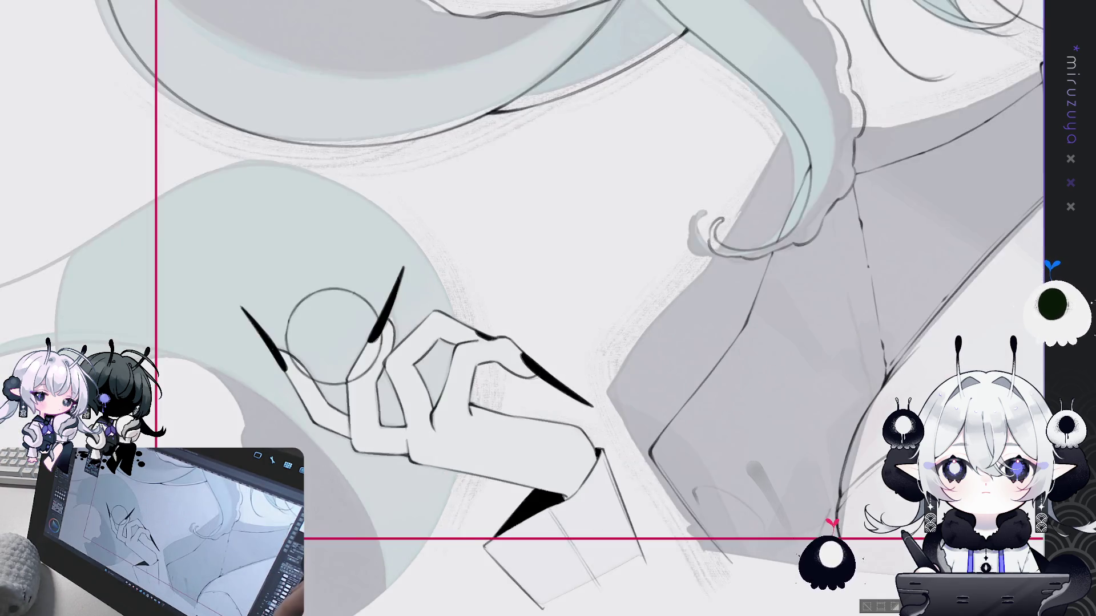
{"action": "scroll", "coordinate": [458, 192], "scroll_direction": "up", "scroll_amount": 3}
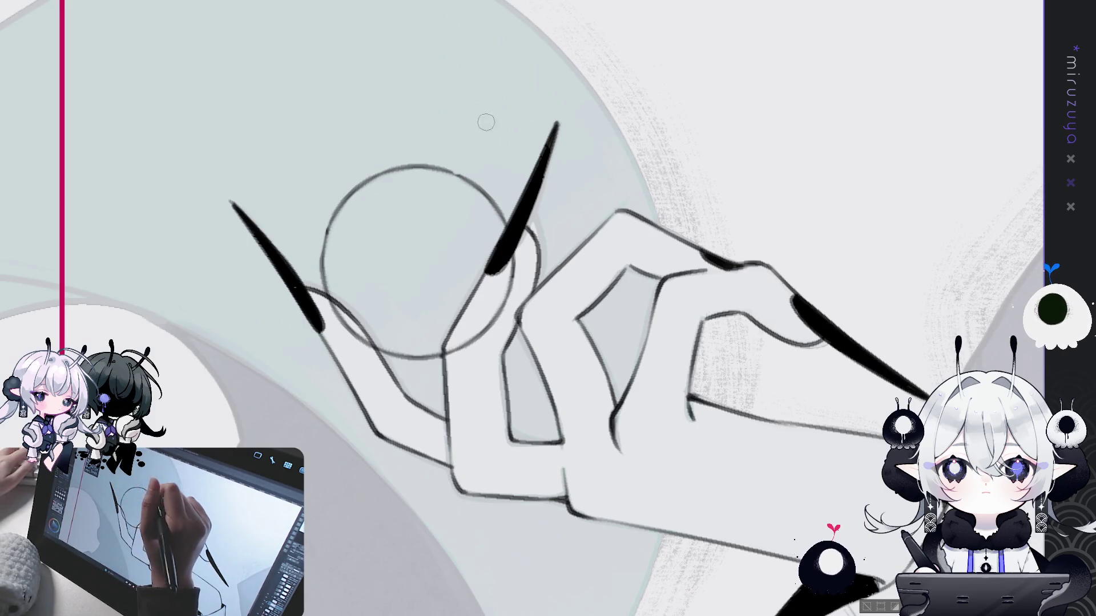
{"action": "left_click_drag", "start_coordinate": [513, 249], "coordinate": [584, 195]}
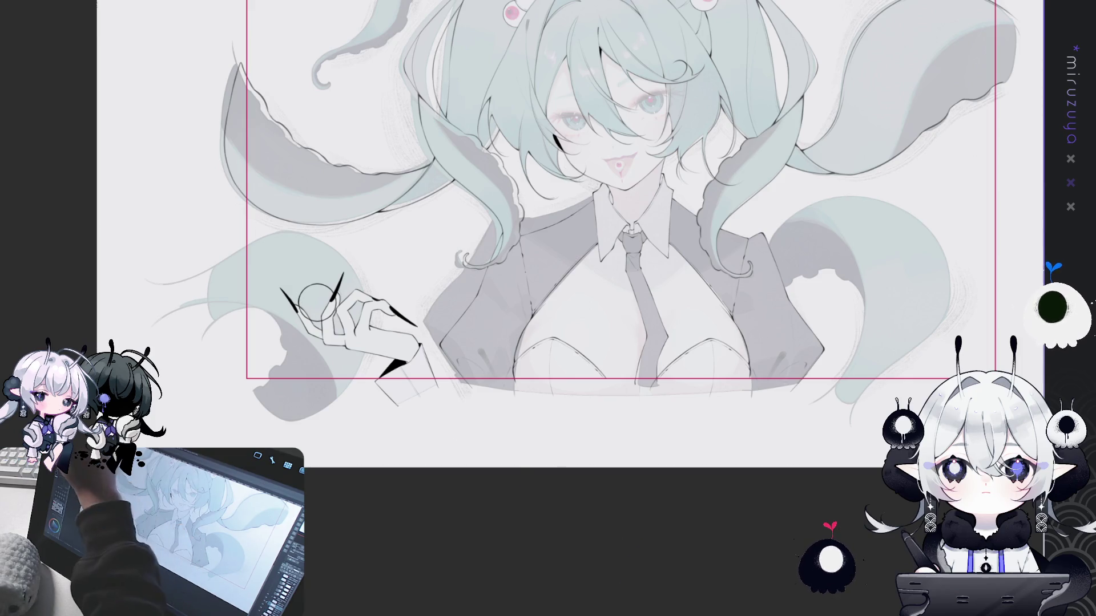
{"action": "mouse_move", "coordinate": [336, 310]}
{"action": "left_mouse_down"}
{"action": "mouse_move", "coordinate": [358, 326]}
{"action": "mouse_move", "coordinate": [346, 303]}
{"action": "mouse_move", "coordinate": [379, 304]}
{"action": "left_mouse_up"}
{"action": "left_click_drag", "start_coordinate": [360, 265], "coordinate": [403, 323]}
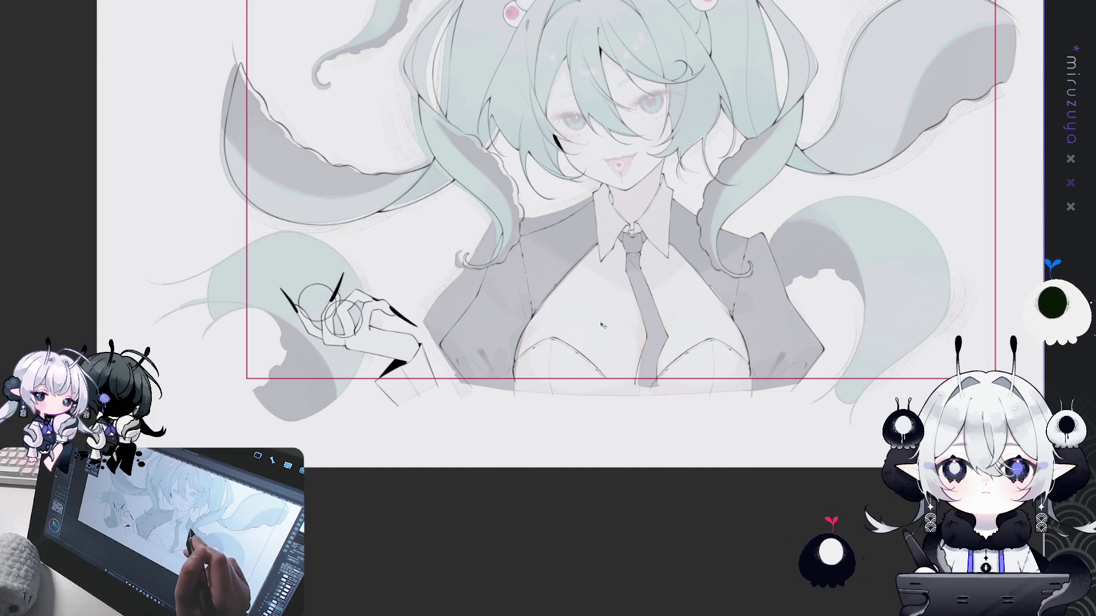
{"action": "key", "text": "ctrl+z"}
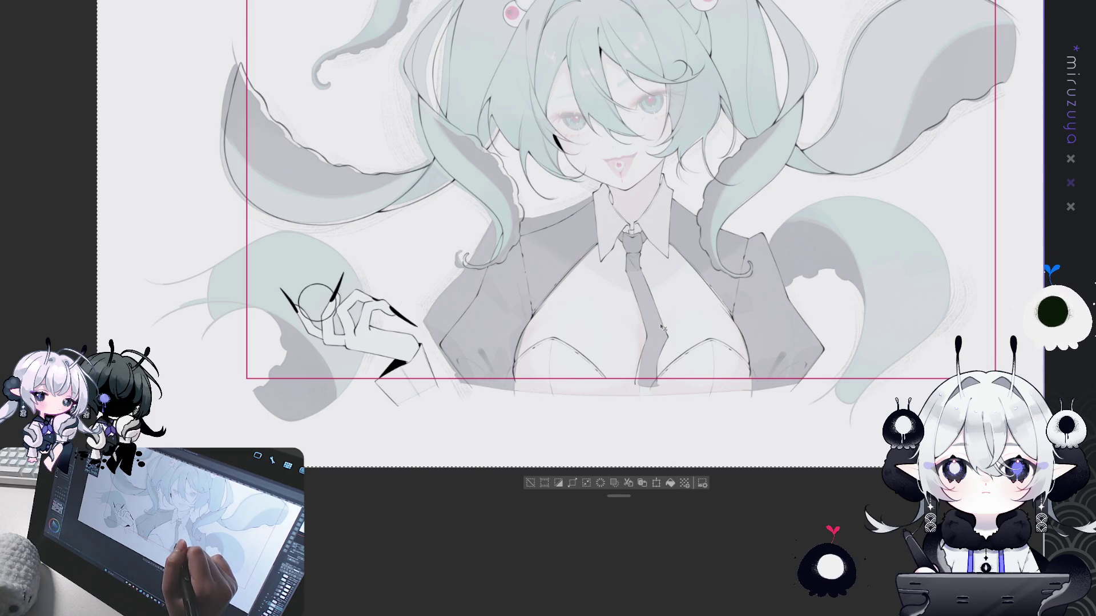
{"action": "left_click_drag", "start_coordinate": [716, 343], "coordinate": [596, 455]}
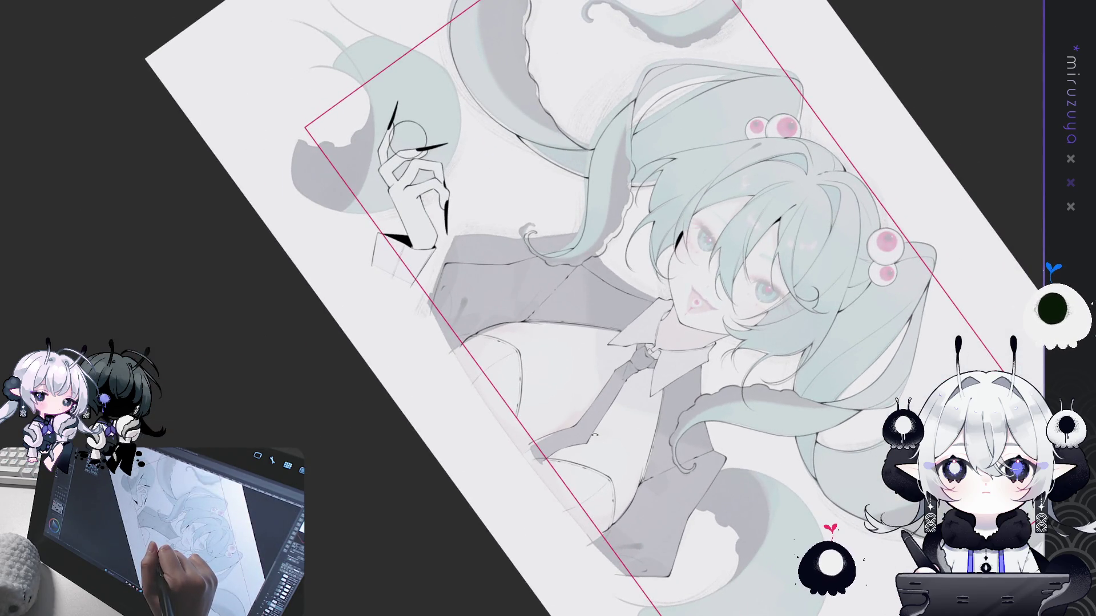
{"action": "left_click_drag", "start_coordinate": [591, 429], "coordinate": [651, 402]}
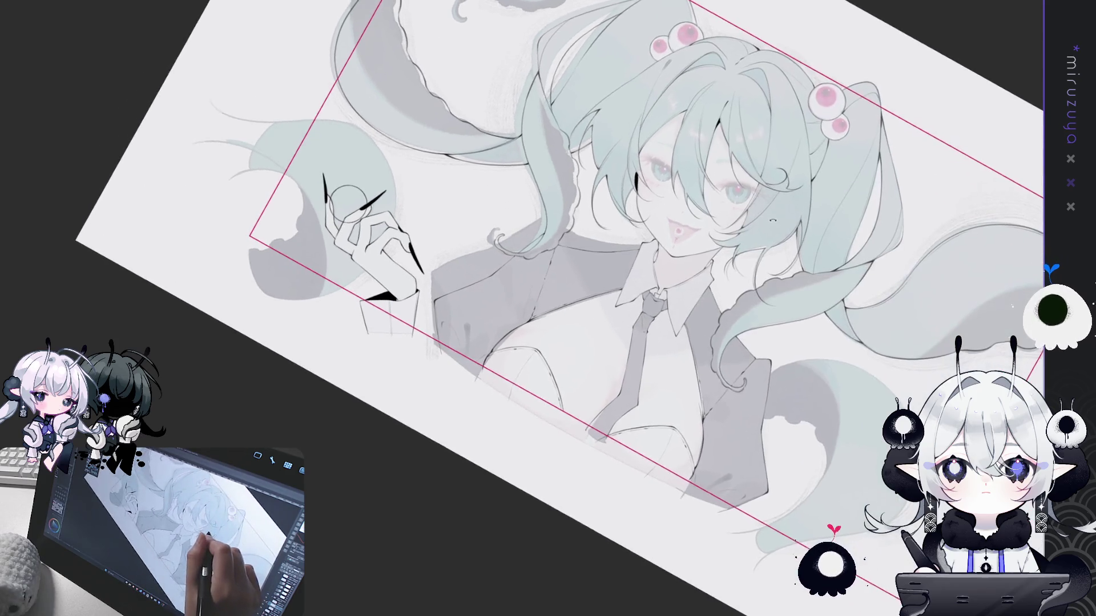
{"action": "key", "text": "ctrl+0"}
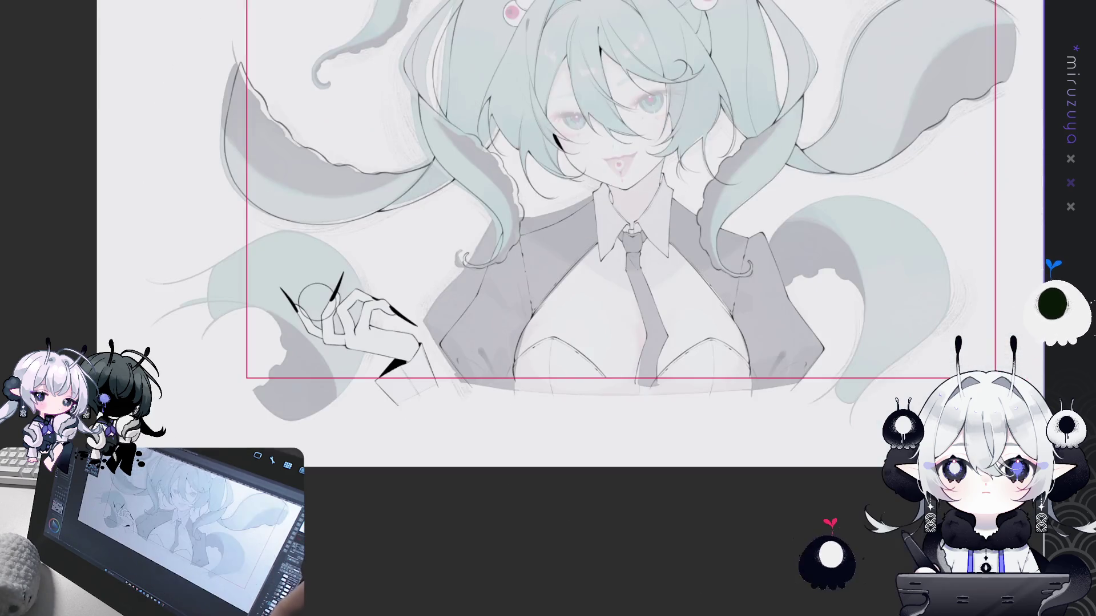
{"action": "key", "text": "ctrl+0"}
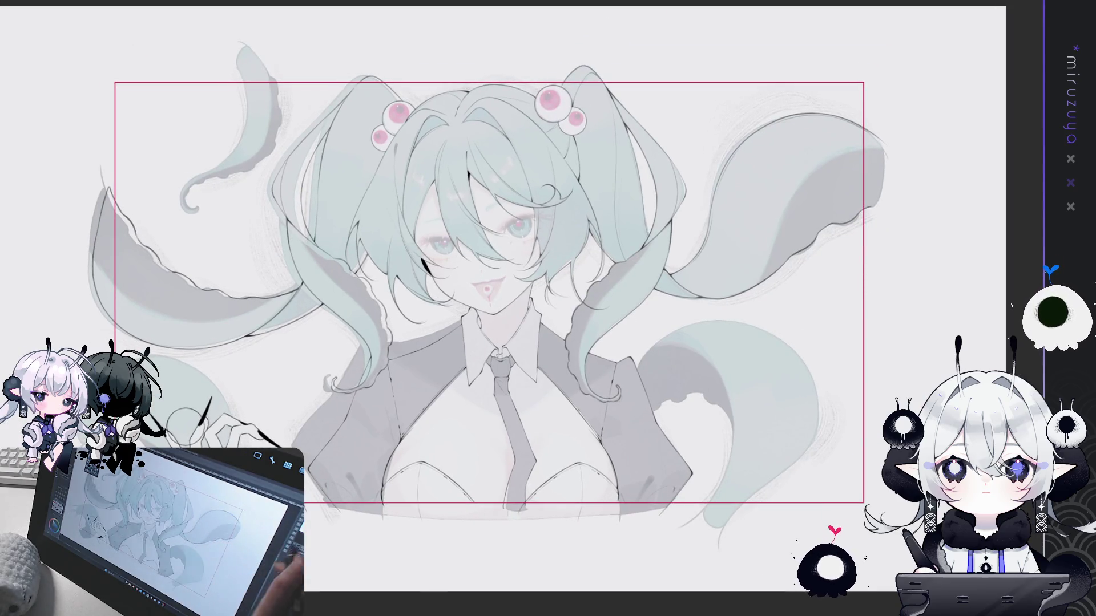
{"action": "key", "text": "ctrl+plus"}
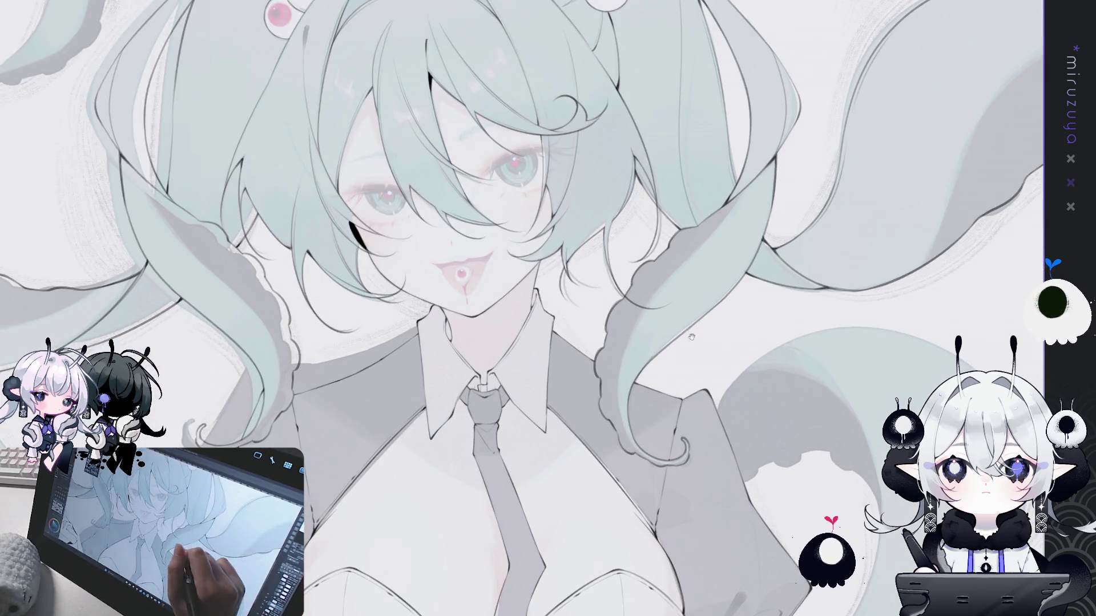
{"action": "key", "text": "ctrl+plus"}
{"action": "key", "text": "ctrl+plus"}
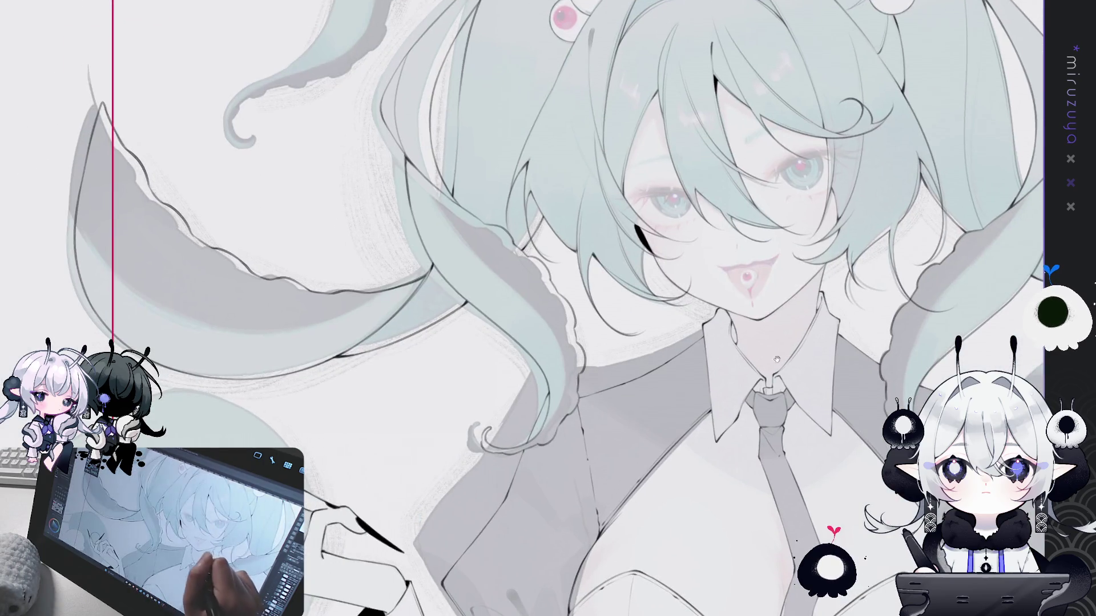
{"action": "key", "text": "ctrl+minus"}
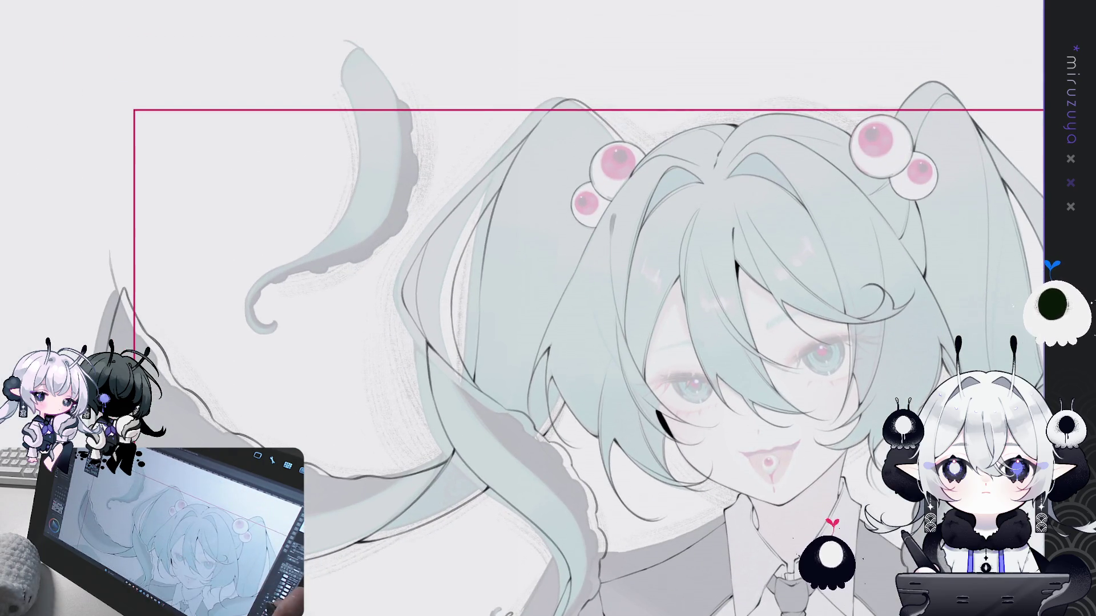
Rework the thin shaded strip along the curled tentacle's edge near the face
{"action": "mouse_move", "coordinate": [565, 309]}
{"action": "left_mouse_down"}
{"action": "mouse_move", "coordinate": [526, 283]}
{"action": "mouse_move", "coordinate": [544, 200]}
{"action": "left_mouse_up"}
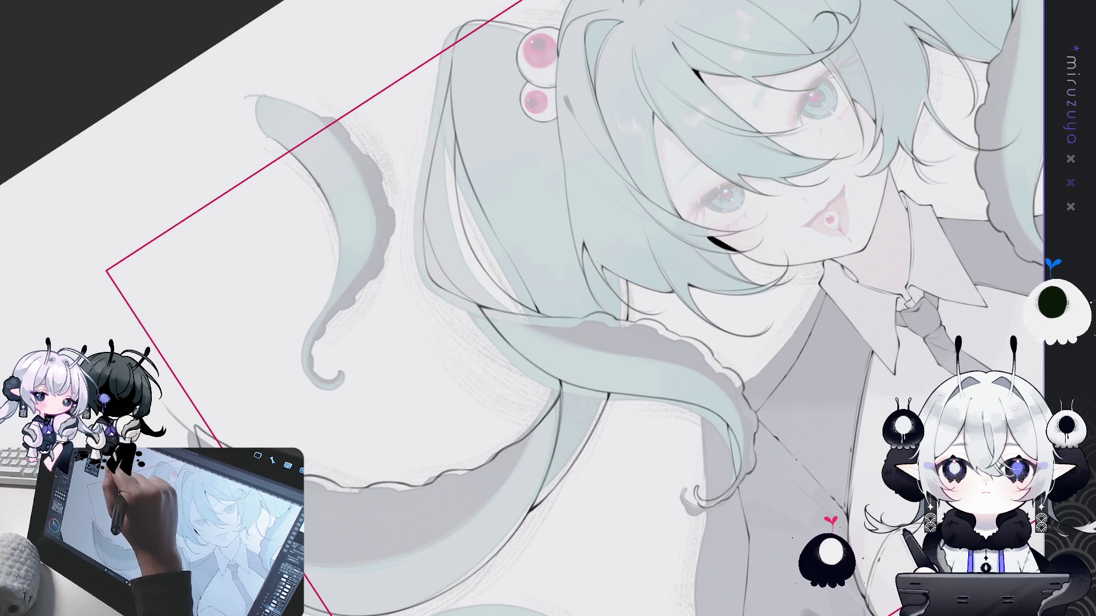
{"action": "left_click_drag", "start_coordinate": [338, 247], "coordinate": [338, 269]}
{"action": "left_click_drag", "start_coordinate": [336, 208], "coordinate": [333, 274]}
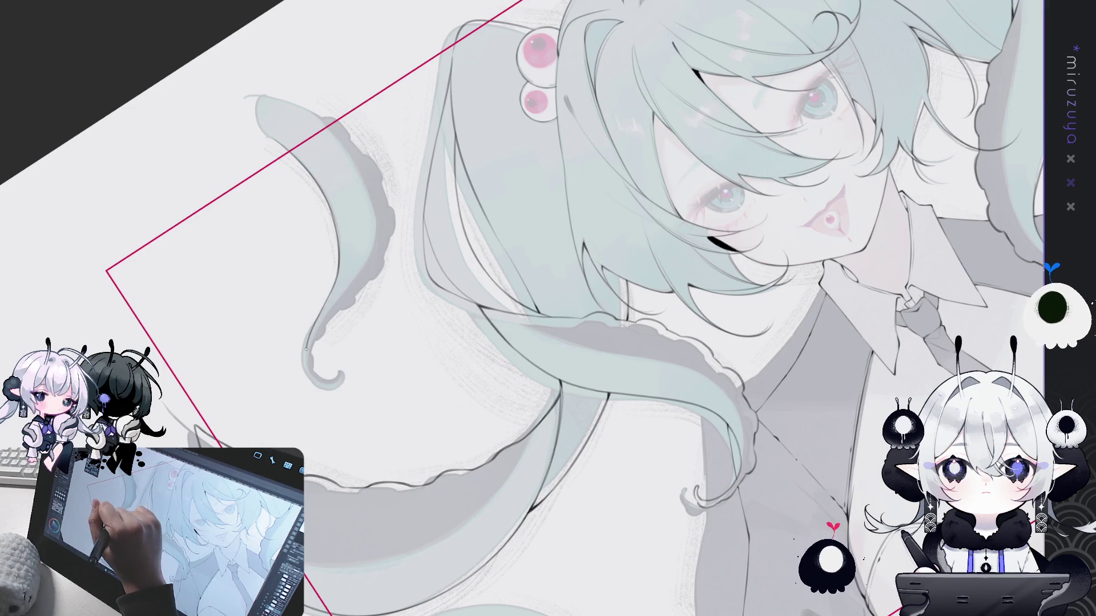
{"action": "left_click_drag", "start_coordinate": [341, 261], "coordinate": [319, 381]}
{"action": "left_click_drag", "start_coordinate": [337, 271], "coordinate": [329, 302]}
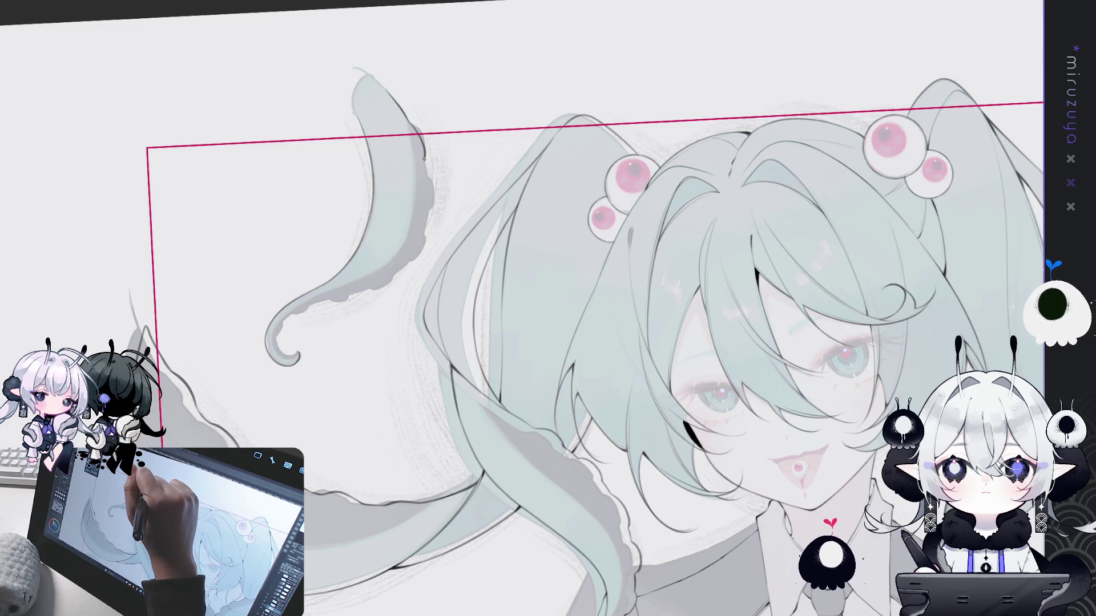
Thicken the grey shading along the tentacle edge and touch up the fill beside it
{"action": "left_click_drag", "start_coordinate": [599, 343], "coordinate": [514, 222]}
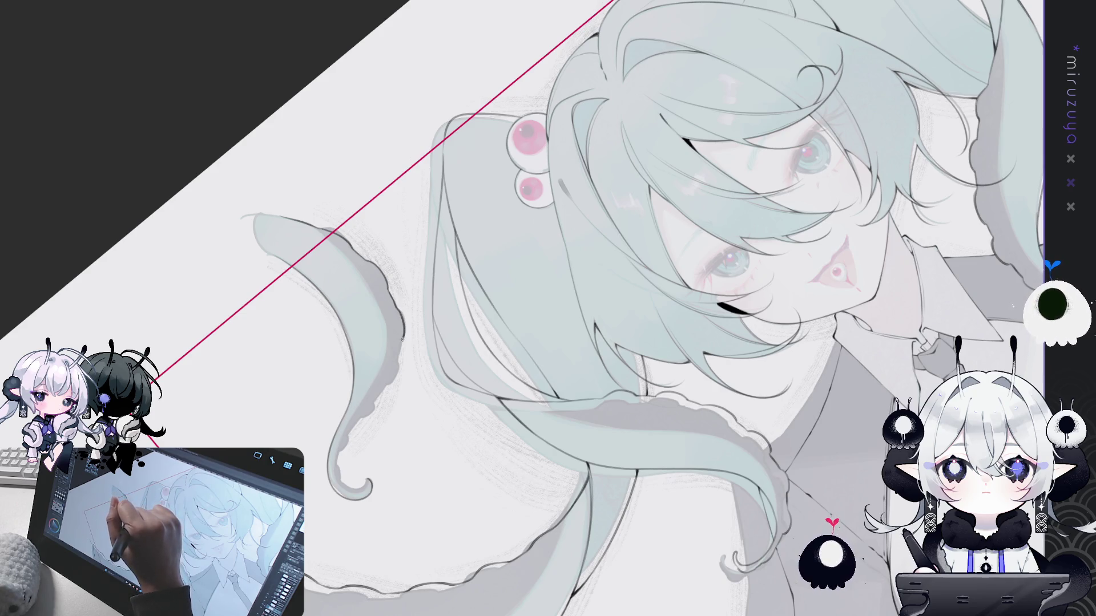
{"action": "left_click_drag", "start_coordinate": [402, 340], "coordinate": [489, 403]}
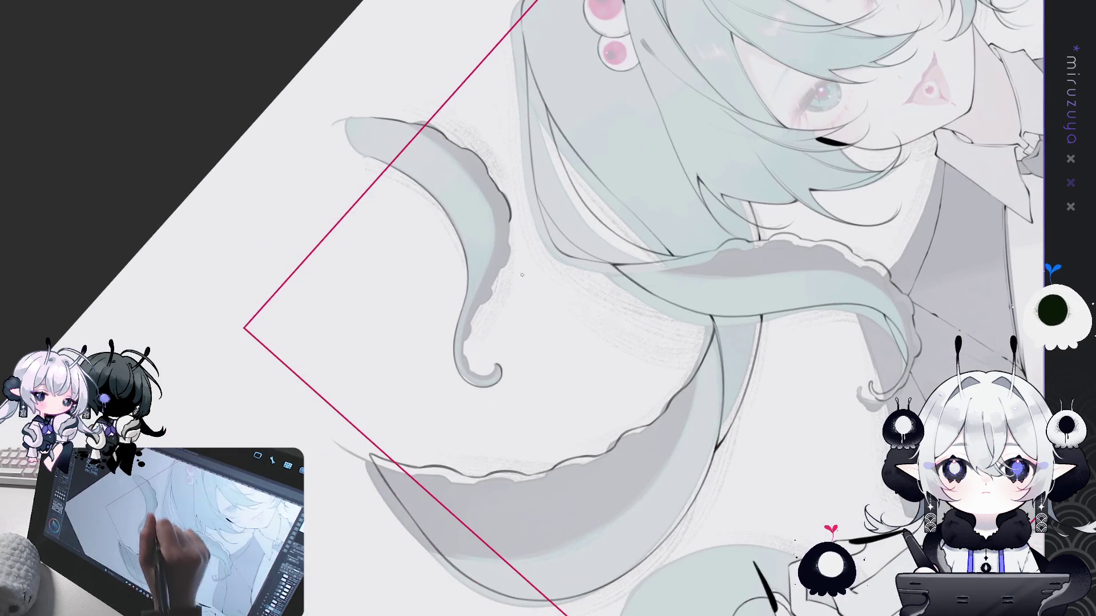
{"action": "left_click_drag", "start_coordinate": [446, 138], "coordinate": [505, 257]}
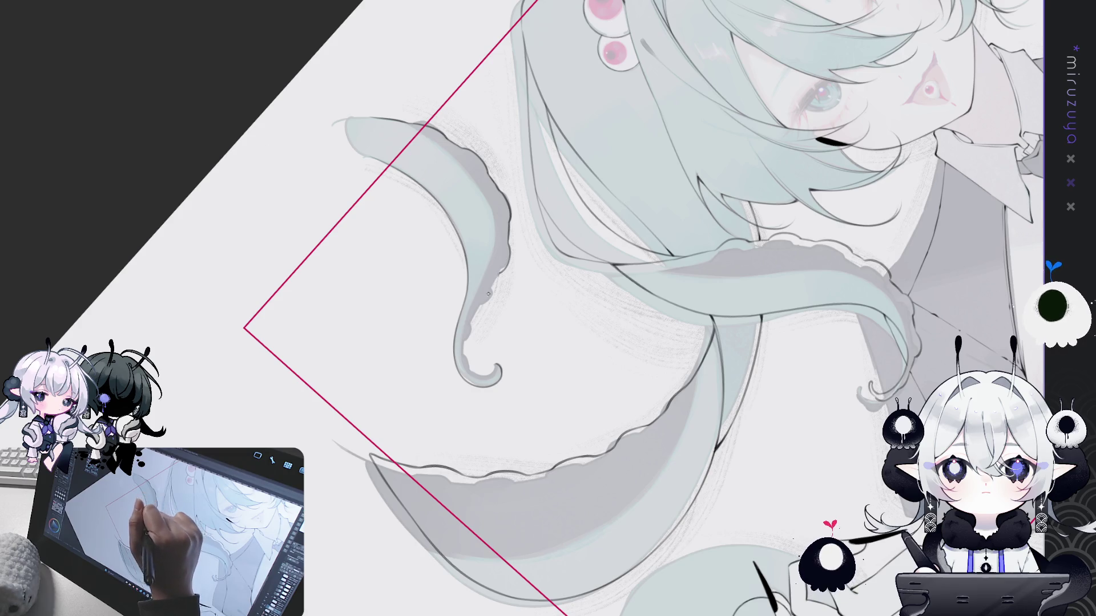
{"action": "left_click_drag", "start_coordinate": [495, 274], "coordinate": [497, 284]}
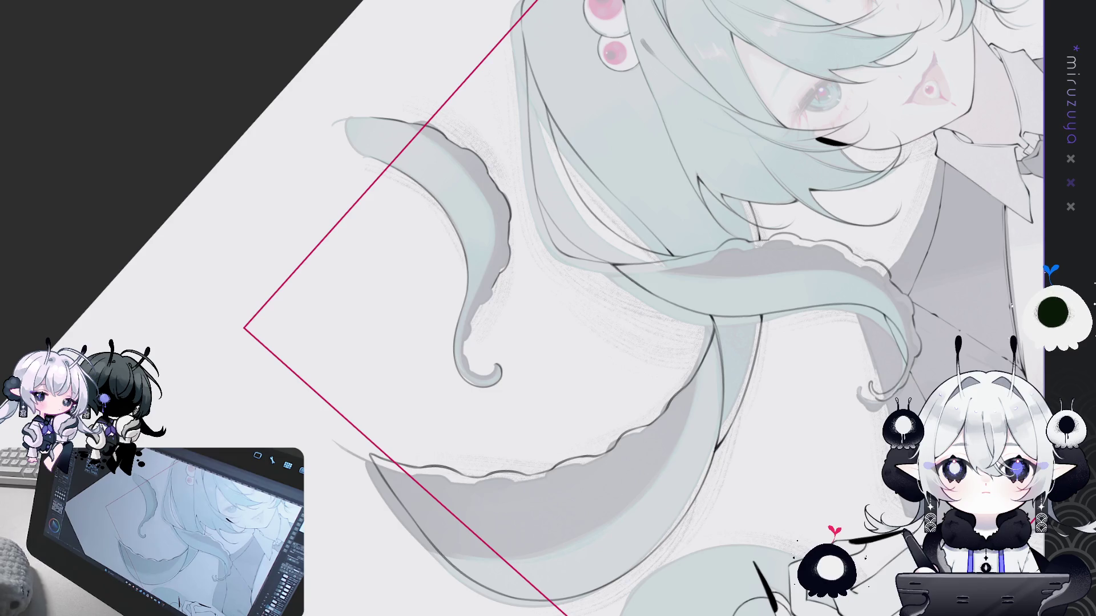
{"action": "scroll", "coordinate": [519, 314], "scroll_direction": "up", "scroll_amount": 2}
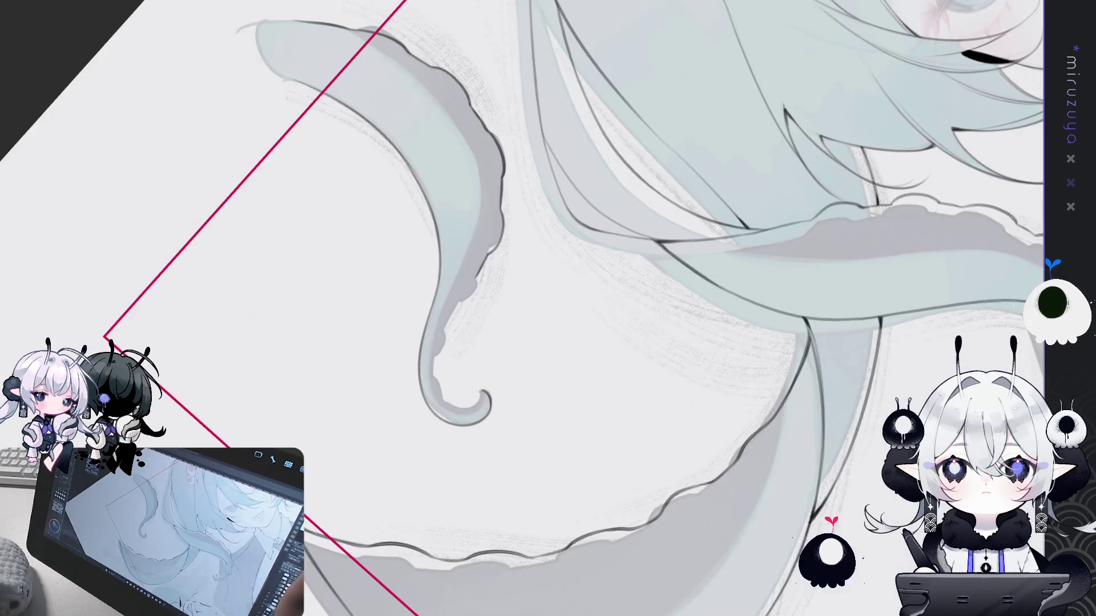
{"action": "scroll", "coordinate": [506, 461], "scroll_direction": "down", "scroll_amount": 1}
Straighten the view and neaten the curled tentacle's outline and top edge with short pen strokes
{"action": "key", "text": "Delete"}
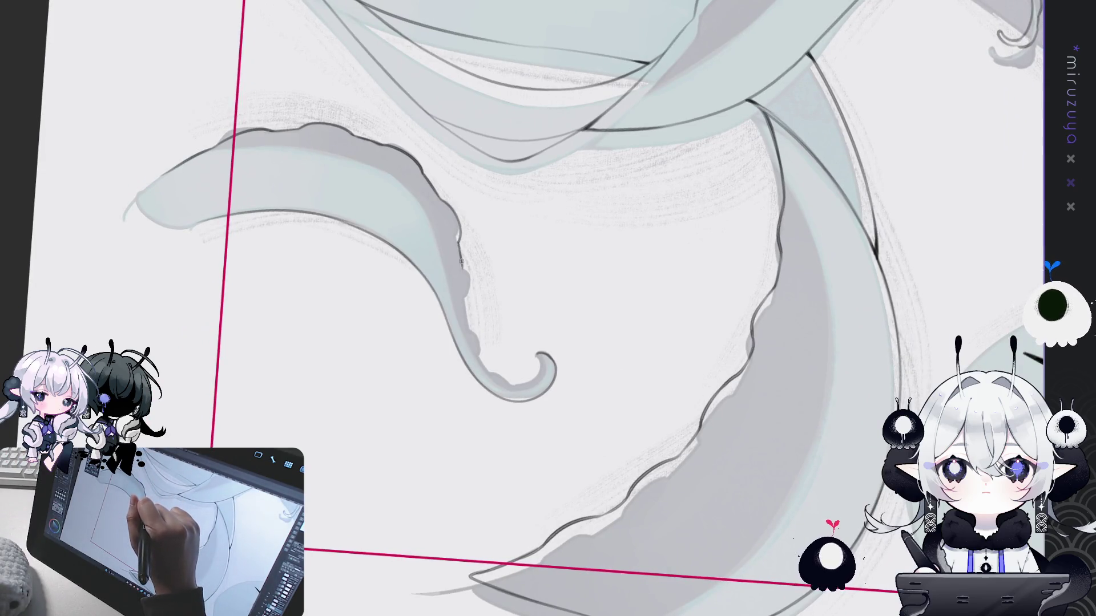
{"action": "left_click_drag", "start_coordinate": [464, 296], "coordinate": [472, 335]}
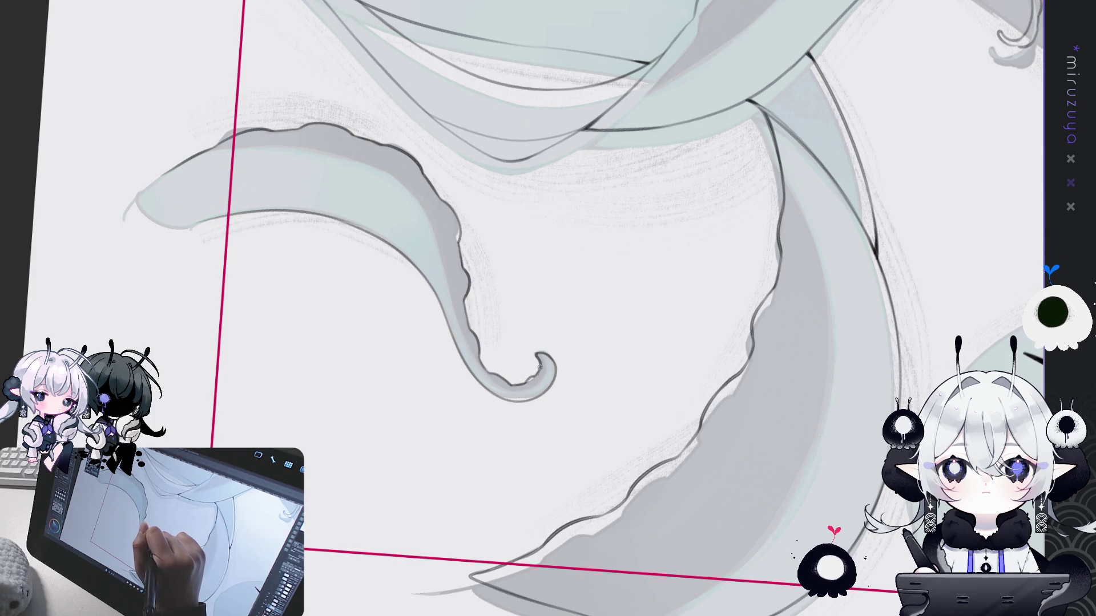
{"action": "mouse_move", "coordinate": [562, 303]}
{"action": "left_mouse_down"}
{"action": "mouse_move", "coordinate": [693, 282]}
{"action": "mouse_move", "coordinate": [561, 485]}
{"action": "left_mouse_up"}
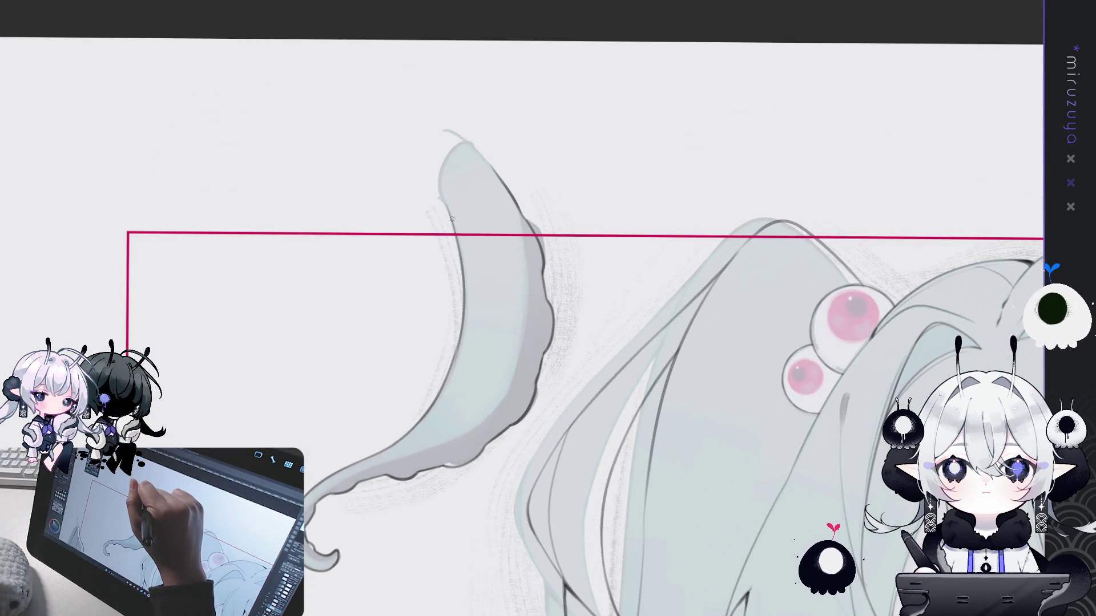
{"action": "left_click_drag", "start_coordinate": [440, 194], "coordinate": [495, 171]}
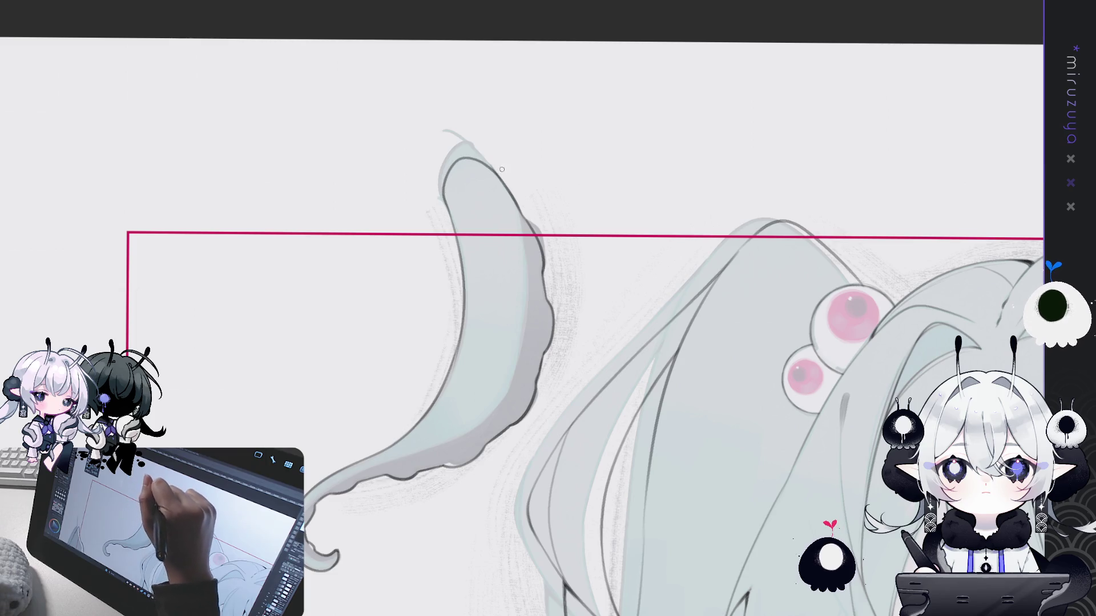
{"action": "left_click_drag", "start_coordinate": [532, 252], "coordinate": [594, 99]}
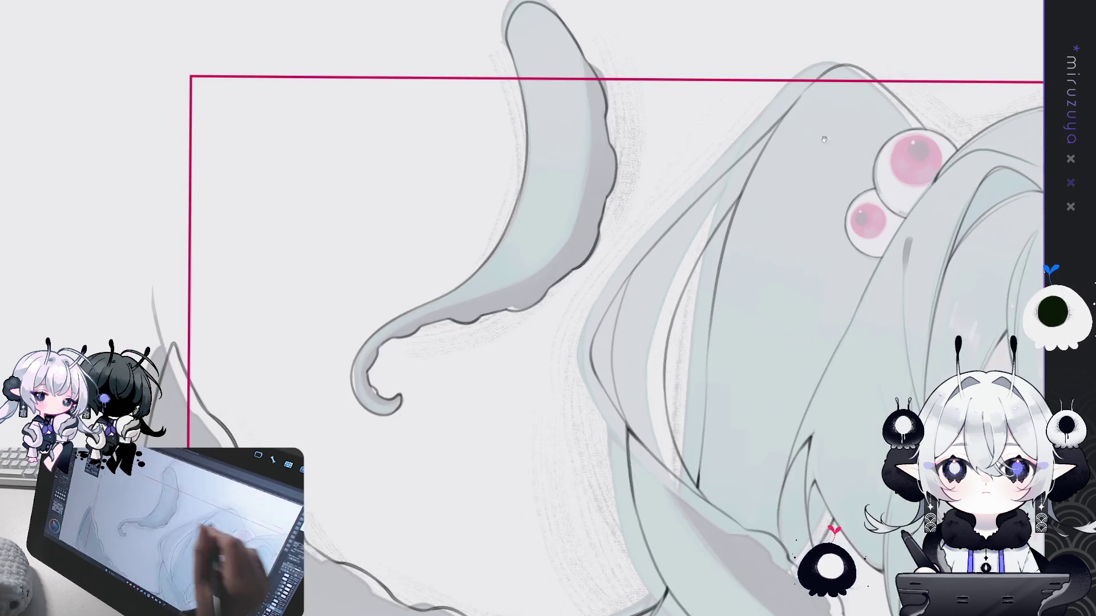
{"action": "scroll", "coordinate": [548, 308], "scroll_direction": "down", "scroll_amount": 5}
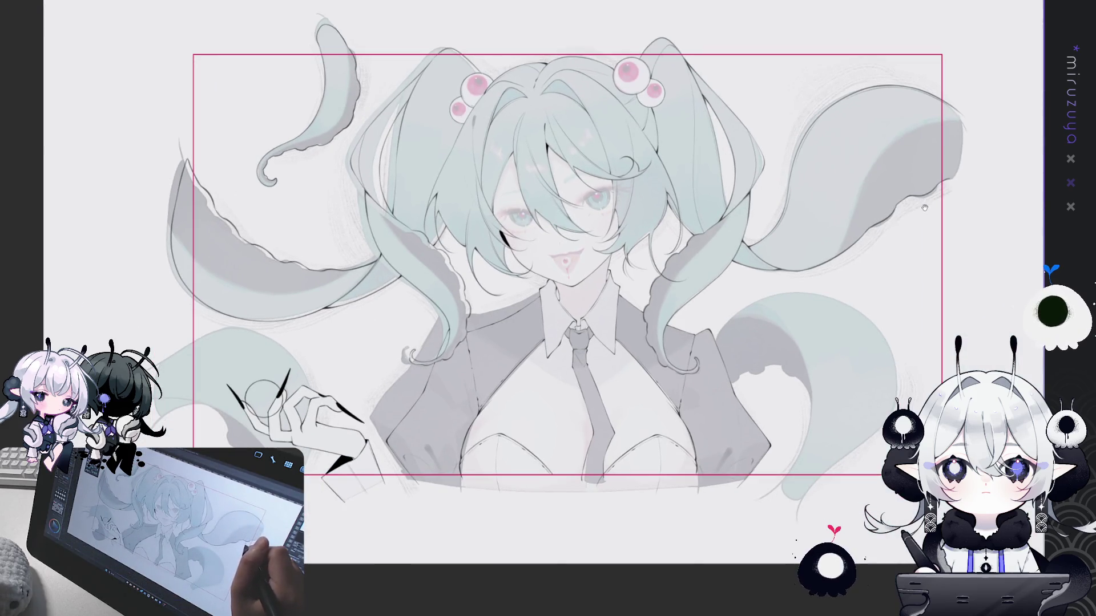
Lasso the upper-left tentacle, move a copy beside the right twin tail, rotate it and confirm
{"action": "left_click_drag", "start_coordinate": [925, 206], "coordinate": [913, 237]}
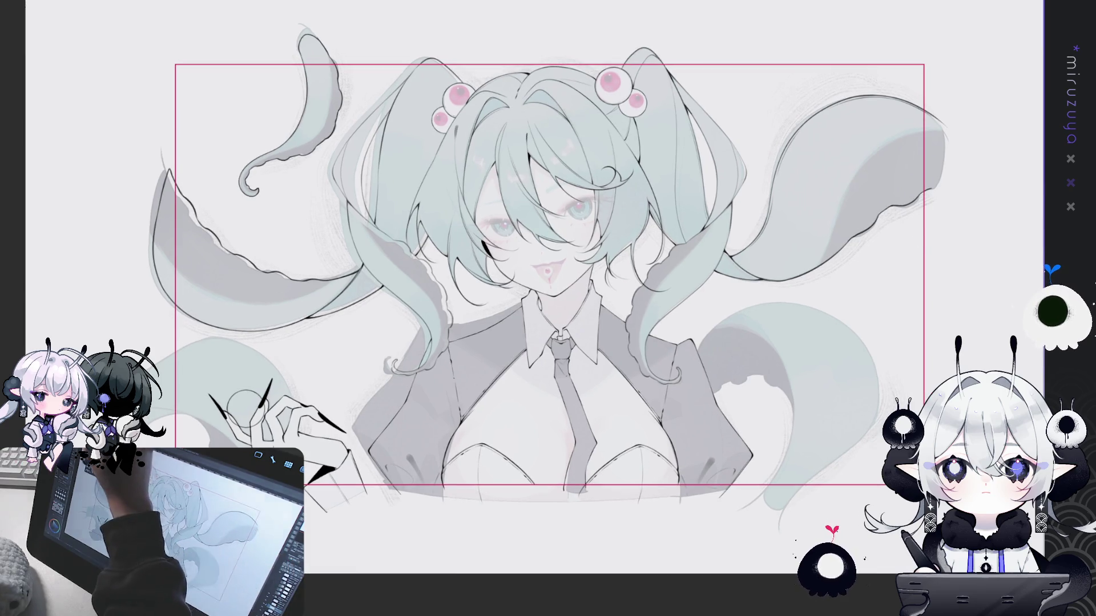
{"action": "key", "text": "ctrl+t"}
{"action": "left_click", "coordinate": [580, 528]}
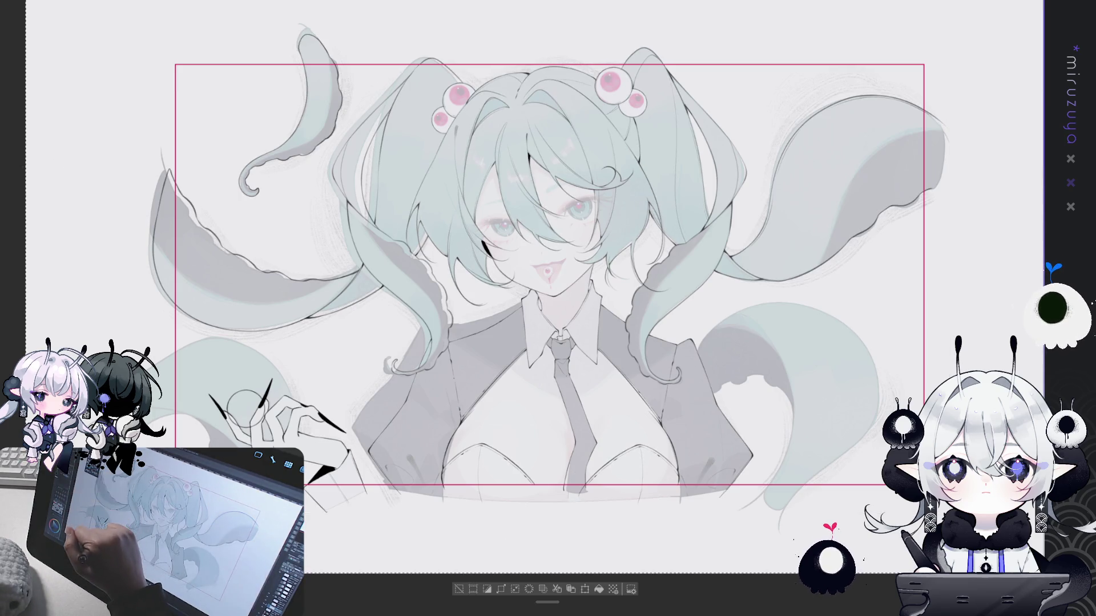
{"action": "left_click_drag", "start_coordinate": [312, 174], "coordinate": [291, 214]}
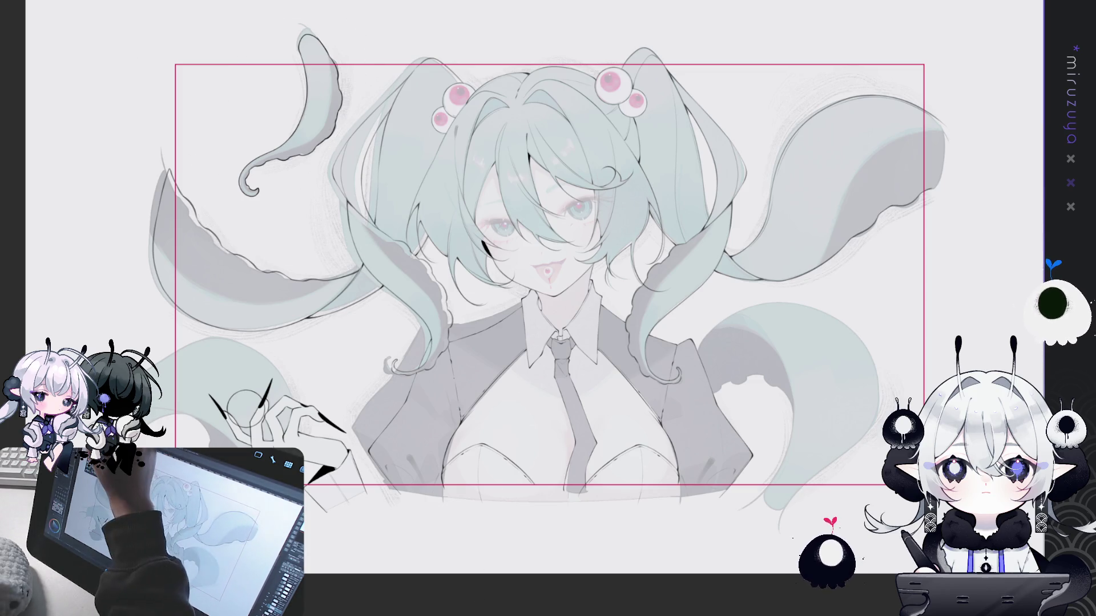
{"action": "key", "text": "ctrl+t"}
{"action": "left_click_drag", "start_coordinate": [436, 103], "coordinate": [917, 330]}
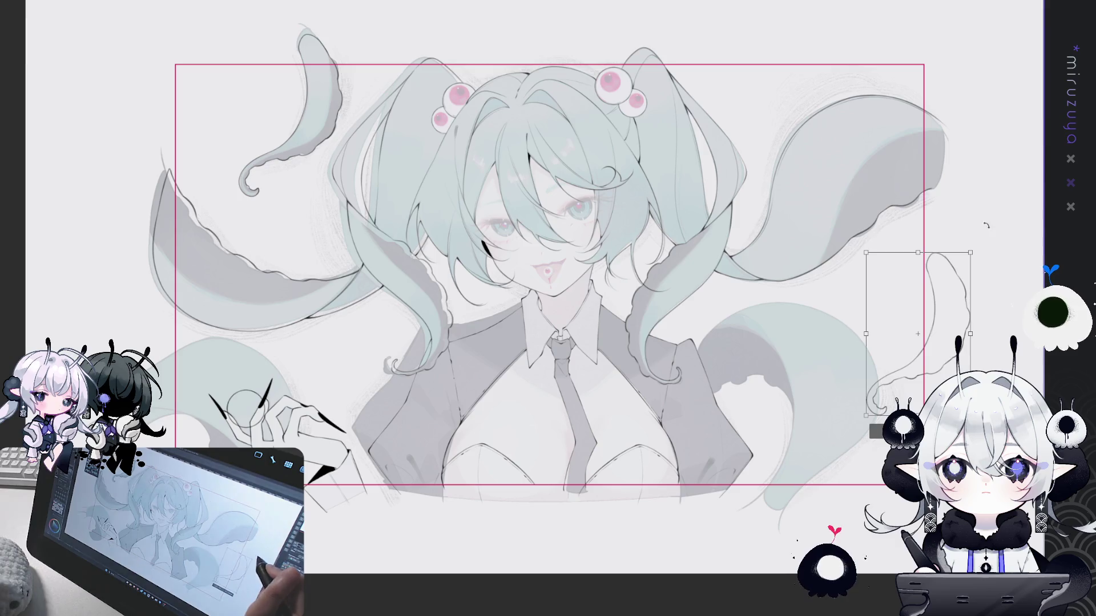
{"action": "mouse_move", "coordinate": [1013, 324]}
{"action": "left_mouse_down"}
{"action": "mouse_move", "coordinate": [917, 309]}
{"action": "mouse_move", "coordinate": [961, 324]}
{"action": "mouse_move", "coordinate": [947, 336]}
{"action": "left_mouse_up"}
{"action": "left_click", "coordinate": [915, 394]}
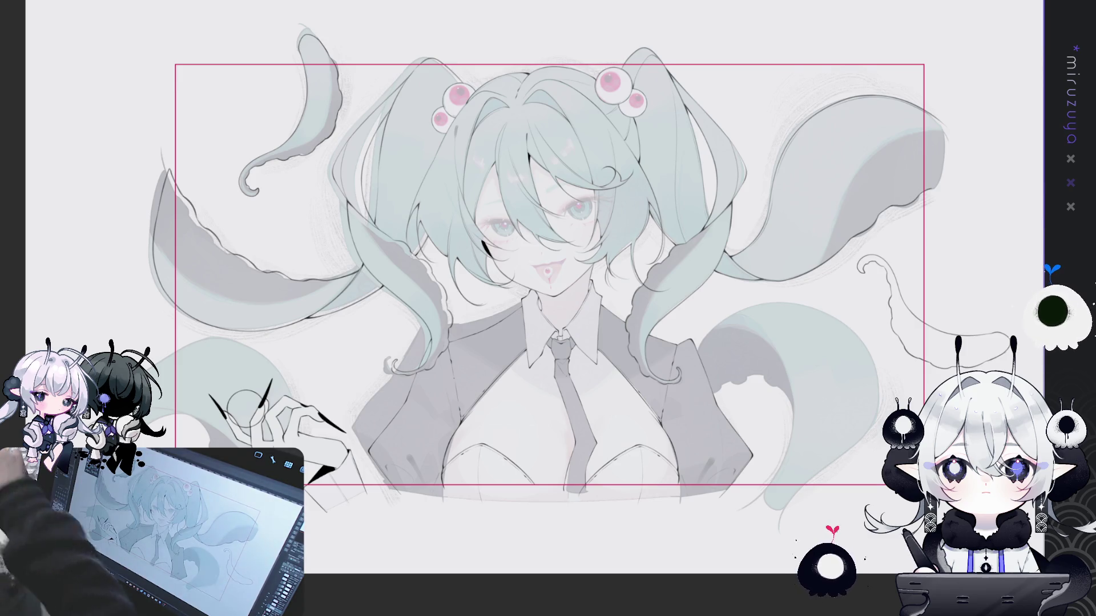
{"action": "key", "text": "ctrl+plus"}
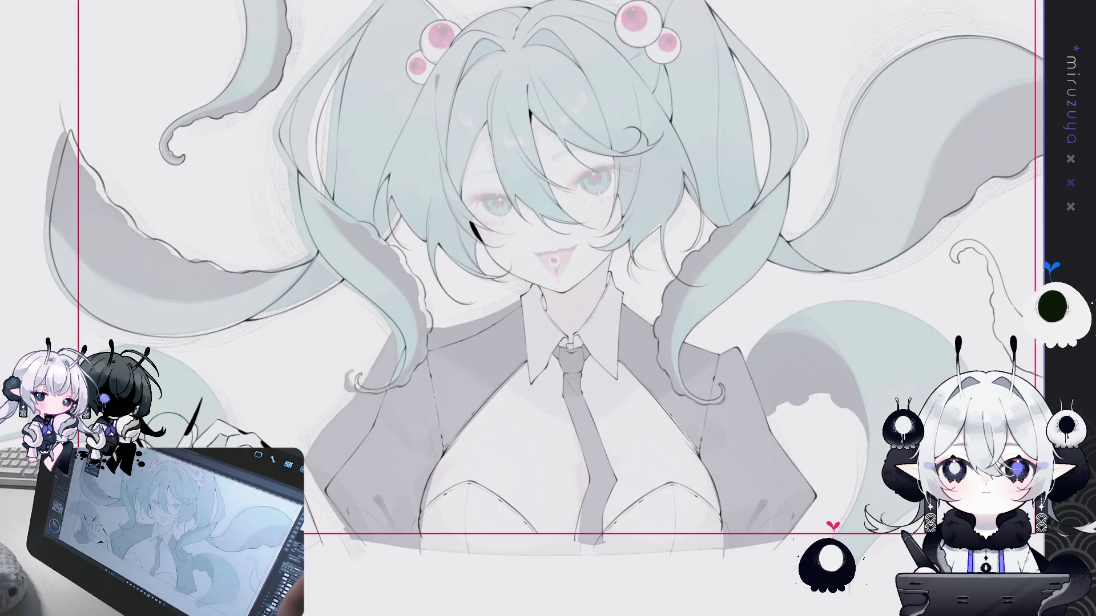
Redraw the outer outline of the right hair tail, undoing the first misplaced stroke
{"action": "key", "text": "ctrl+plus"}
{"action": "key", "text": "ctrl+plus"}
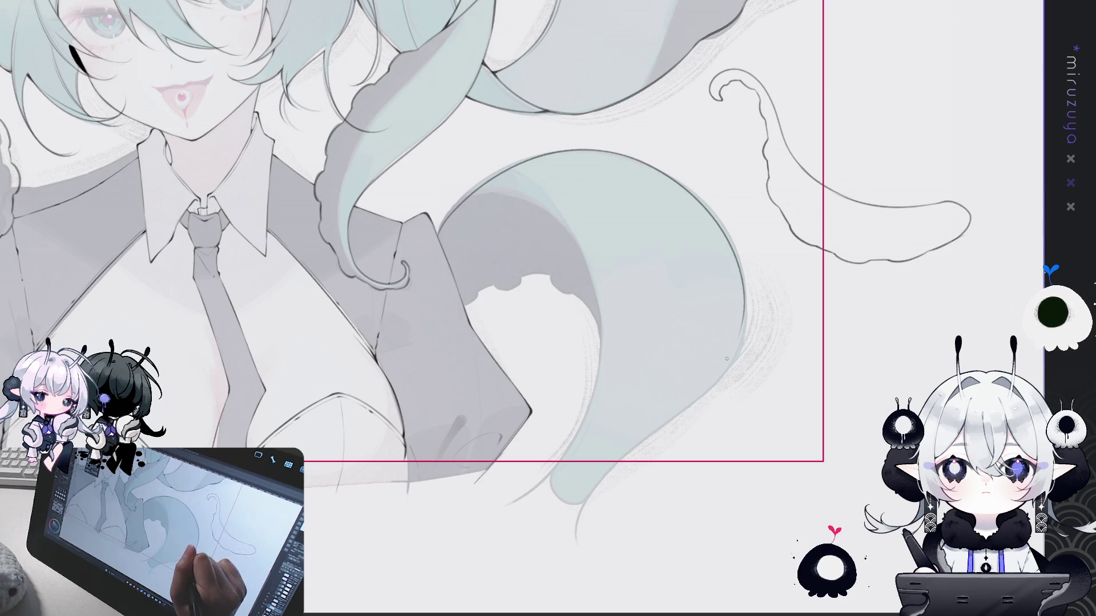
{"action": "mouse_move", "coordinate": [443, 221]}
{"action": "left_mouse_down"}
{"action": "mouse_move", "coordinate": [745, 356]}
{"action": "mouse_move", "coordinate": [611, 466]}
{"action": "mouse_move", "coordinate": [590, 551]}
{"action": "left_mouse_up"}
{"action": "key", "text": "ctrl+z"}
{"action": "key", "text": "ctrl+z"}
{"action": "mouse_move", "coordinate": [452, 202]}
{"action": "left_mouse_down"}
{"action": "mouse_move", "coordinate": [740, 249]}
{"action": "mouse_move", "coordinate": [683, 406]}
{"action": "mouse_move", "coordinate": [577, 540]}
{"action": "left_mouse_up"}
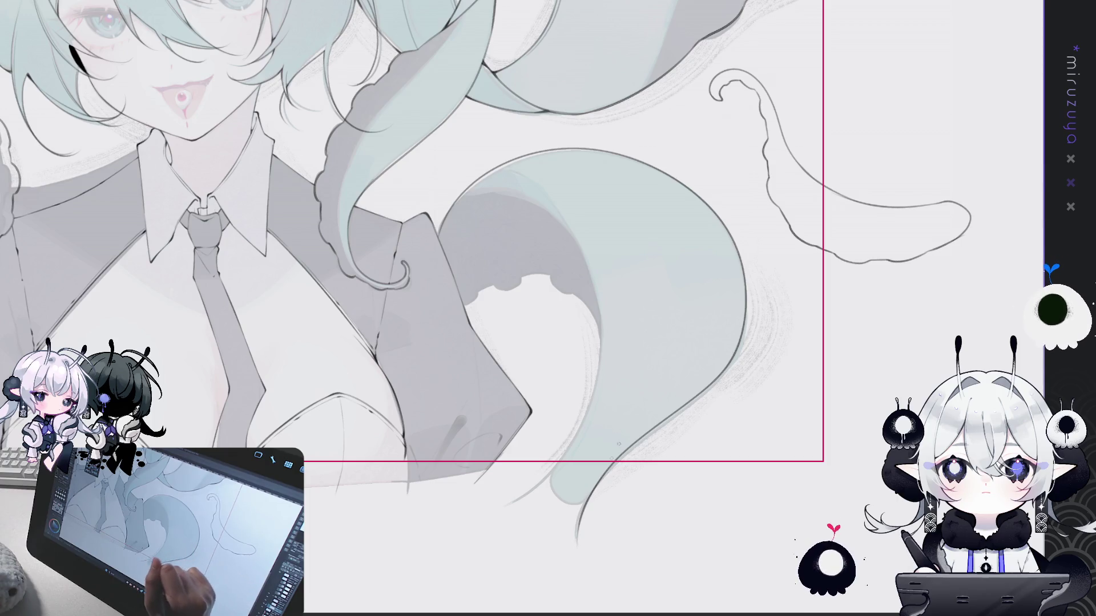
{"action": "left_click", "coordinate": [439, 233]}
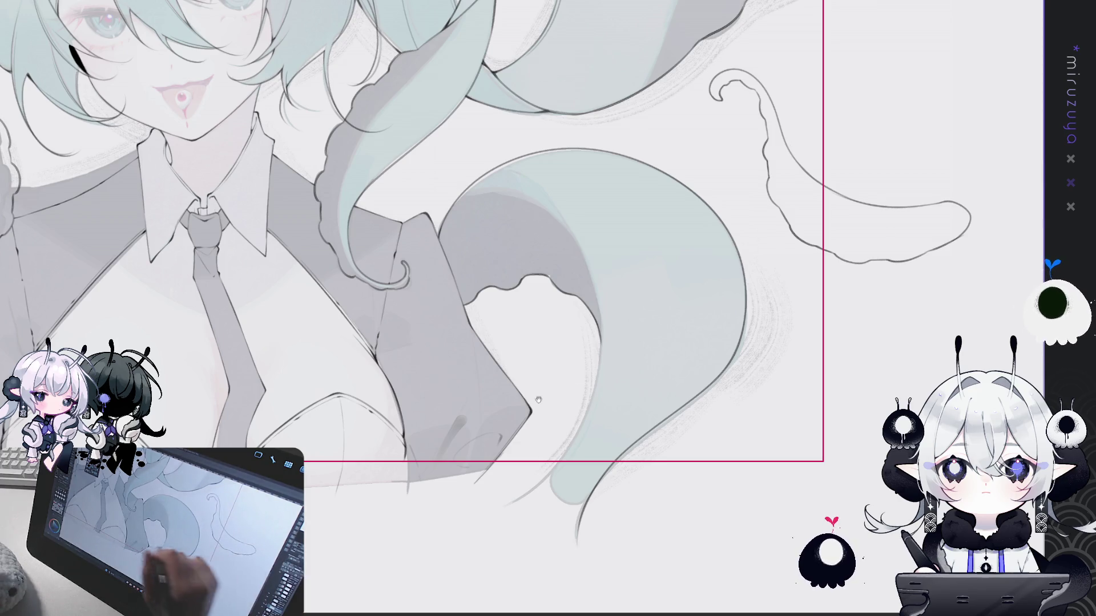
Fill grey base into the gaps along the other hair tail's inner edge, then return to the face
{"action": "left_click_drag", "start_coordinate": [556, 389], "coordinate": [786, 370]}
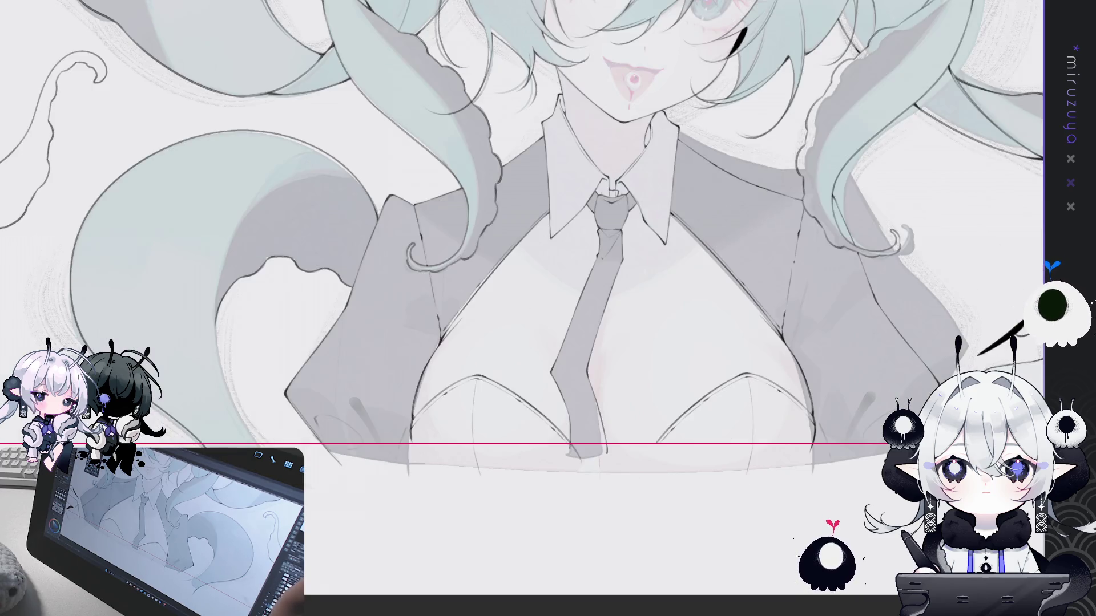
{"action": "left_click_drag", "start_coordinate": [428, 257], "coordinate": [607, 262]}
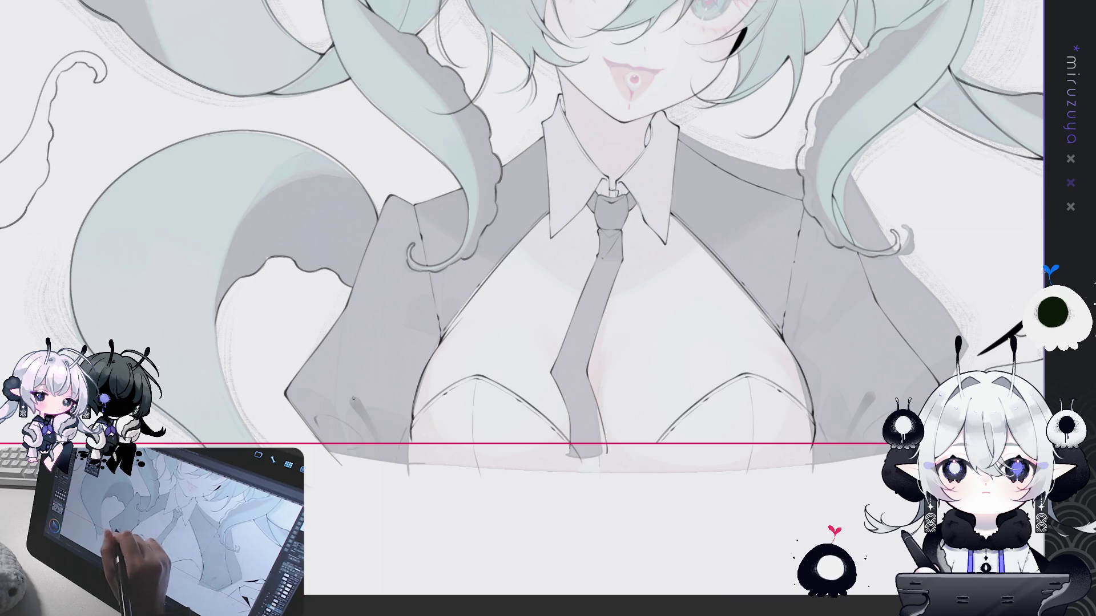
{"action": "mouse_move", "coordinate": [278, 171]}
{"action": "left_mouse_down"}
{"action": "mouse_move", "coordinate": [541, 154]}
{"action": "mouse_move", "coordinate": [483, 303]}
{"action": "left_mouse_up"}
{"action": "left_click_drag", "start_coordinate": [514, 186], "coordinate": [494, 370]}
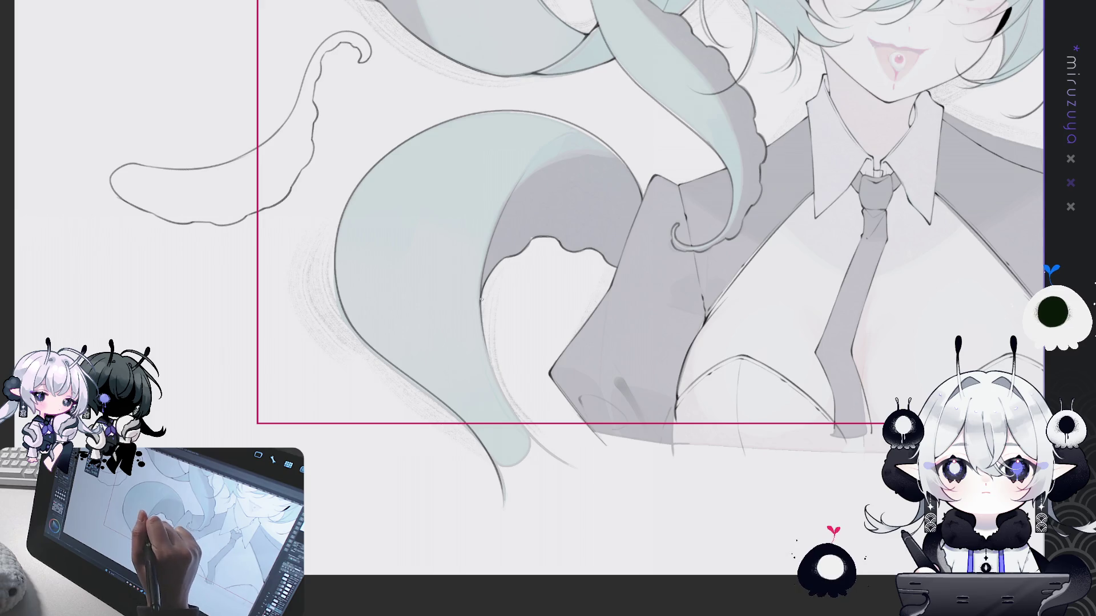
{"action": "left_click_drag", "start_coordinate": [481, 293], "coordinate": [505, 402]}
{"action": "left_click_drag", "start_coordinate": [514, 300], "coordinate": [483, 420]}
{"action": "left_click_drag", "start_coordinate": [487, 352], "coordinate": [526, 445]}
{"action": "left_click_drag", "start_coordinate": [514, 308], "coordinate": [481, 420]}
{"action": "mouse_move", "coordinate": [488, 323]}
{"action": "left_mouse_down"}
{"action": "mouse_move", "coordinate": [517, 408]}
{"action": "mouse_move", "coordinate": [552, 456]}
{"action": "left_mouse_up"}
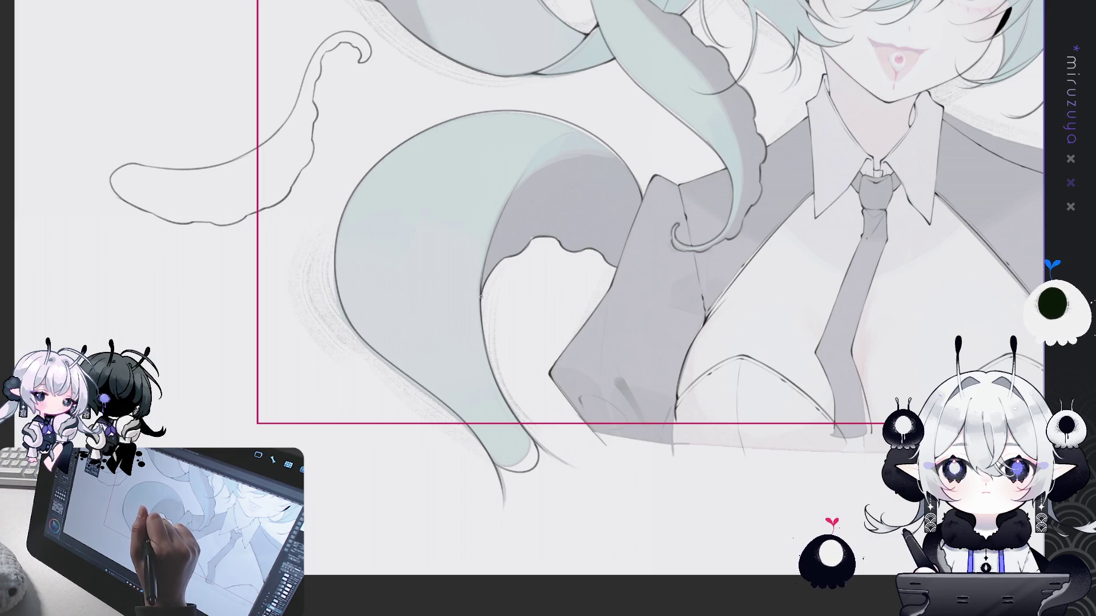
{"action": "left_click_drag", "start_coordinate": [547, 256], "coordinate": [651, 360]}
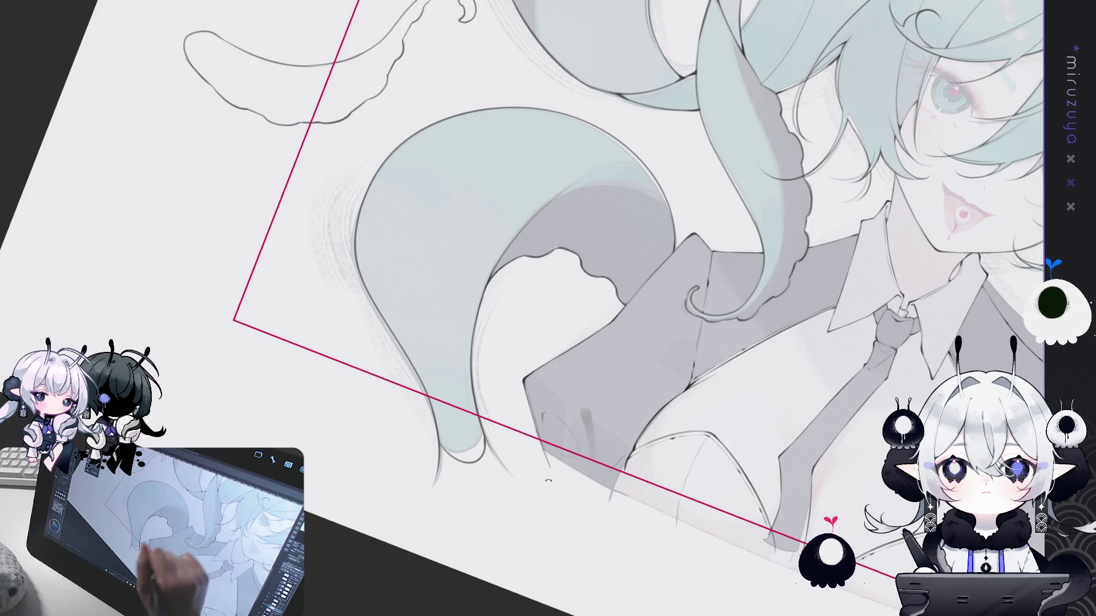
{"action": "left_click_drag", "start_coordinate": [548, 308], "coordinate": [599, 258]}
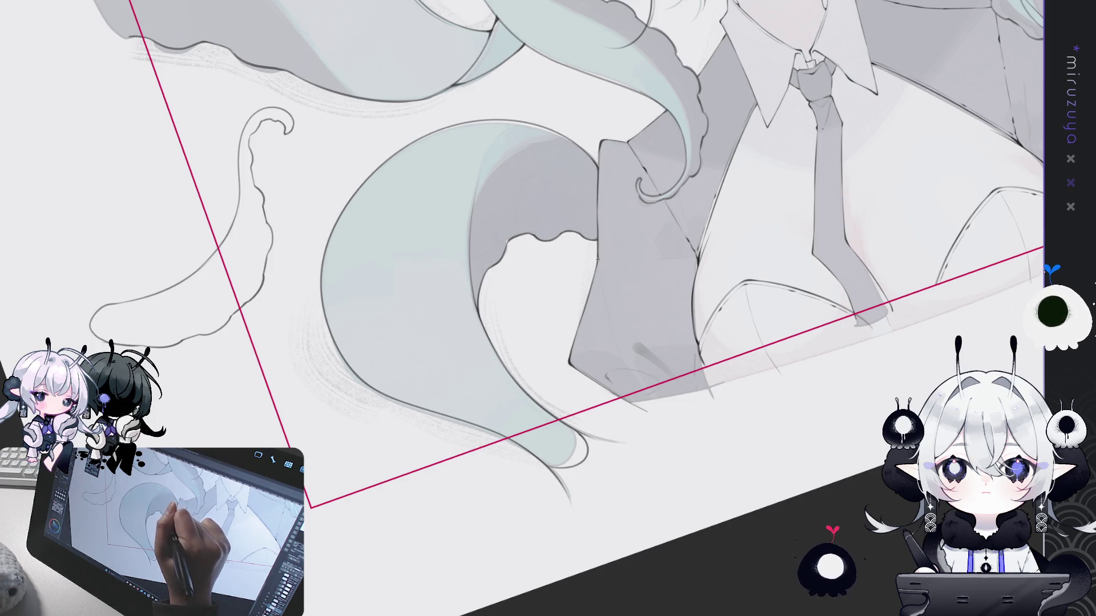
{"action": "key", "text": "ctrl+0"}
{"action": "scroll", "coordinate": [548, 308], "scroll_direction": "up", "scroll_amount": 2}
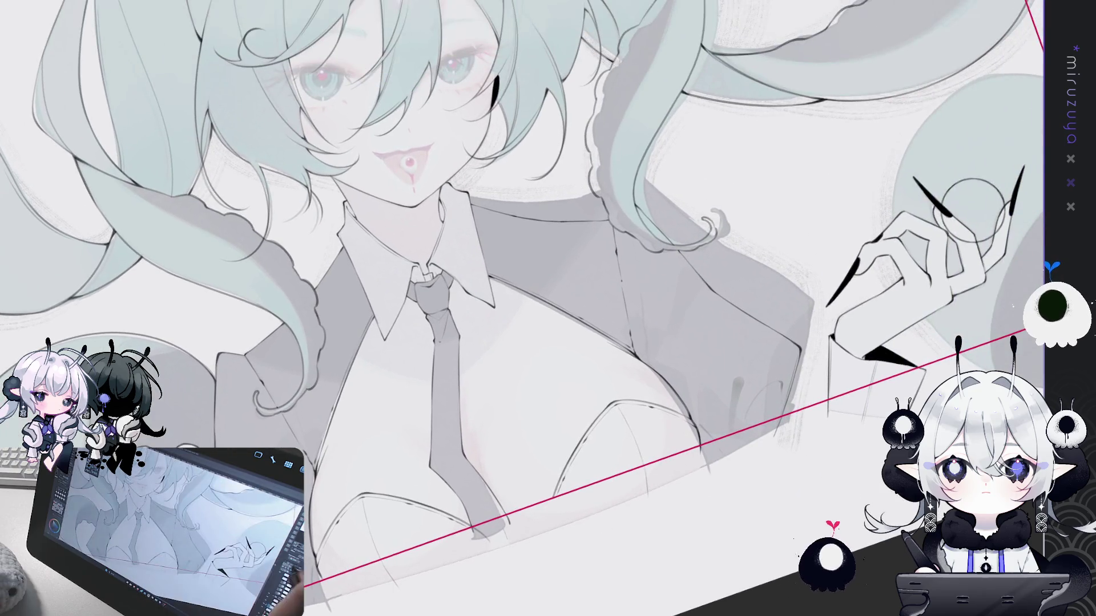
{"action": "key", "text": "ctrl+0"}
{"action": "scroll", "coordinate": [547, 308], "scroll_direction": "down", "scroll_amount": 2}
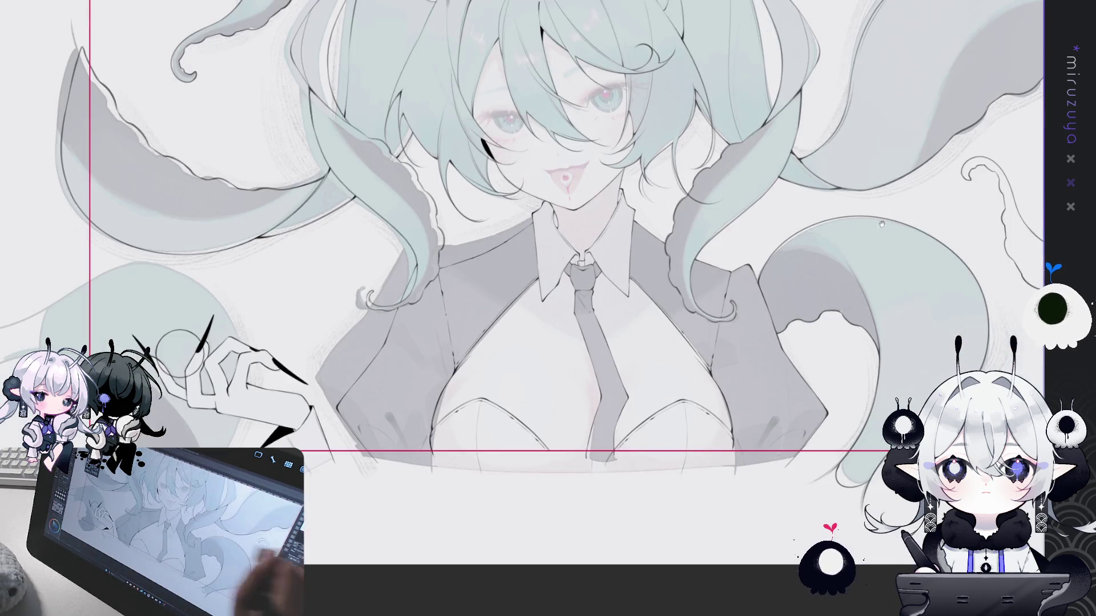
{"action": "scroll", "coordinate": [548, 257], "scroll_direction": "left", "scroll_amount": 3}
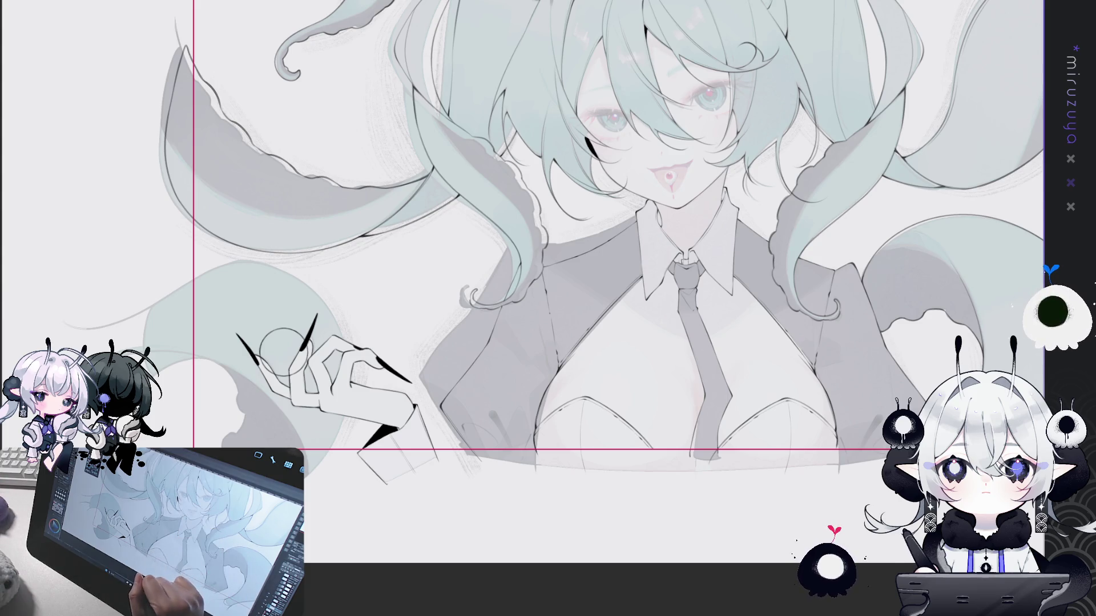
Outline the lower-left tail's top and right edges, then tilt the canvas toward the raised hand
{"action": "left_click_drag", "start_coordinate": [549, 308], "coordinate": [659, 271]}
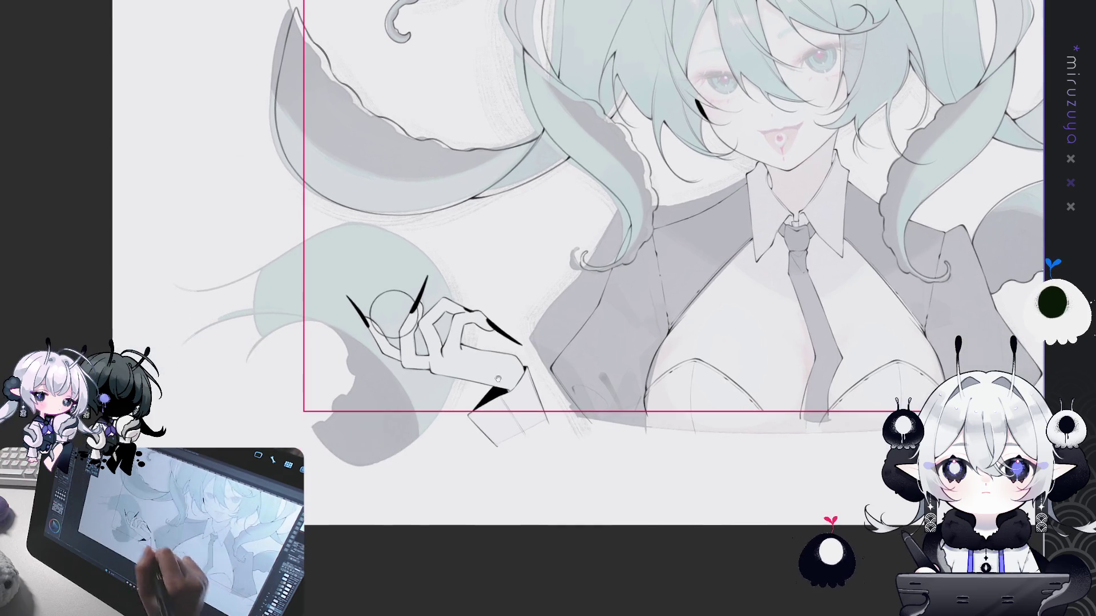
{"action": "left_click_drag", "start_coordinate": [308, 239], "coordinate": [467, 343]}
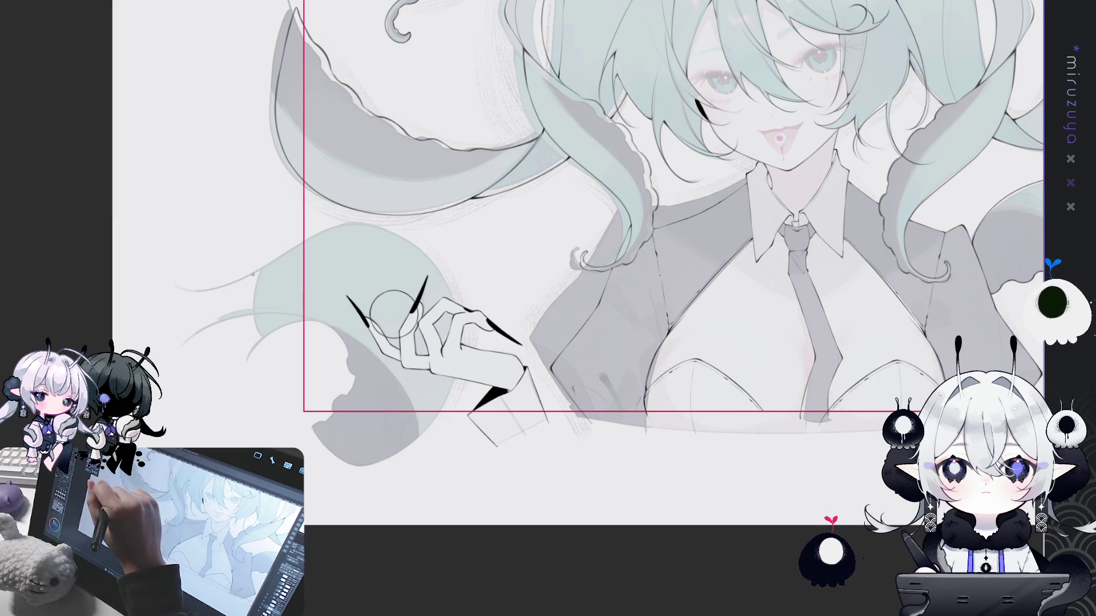
{"action": "mouse_move", "coordinate": [305, 242]}
{"action": "left_mouse_down"}
{"action": "mouse_move", "coordinate": [450, 272]}
{"action": "mouse_move", "coordinate": [463, 342]}
{"action": "left_mouse_up"}
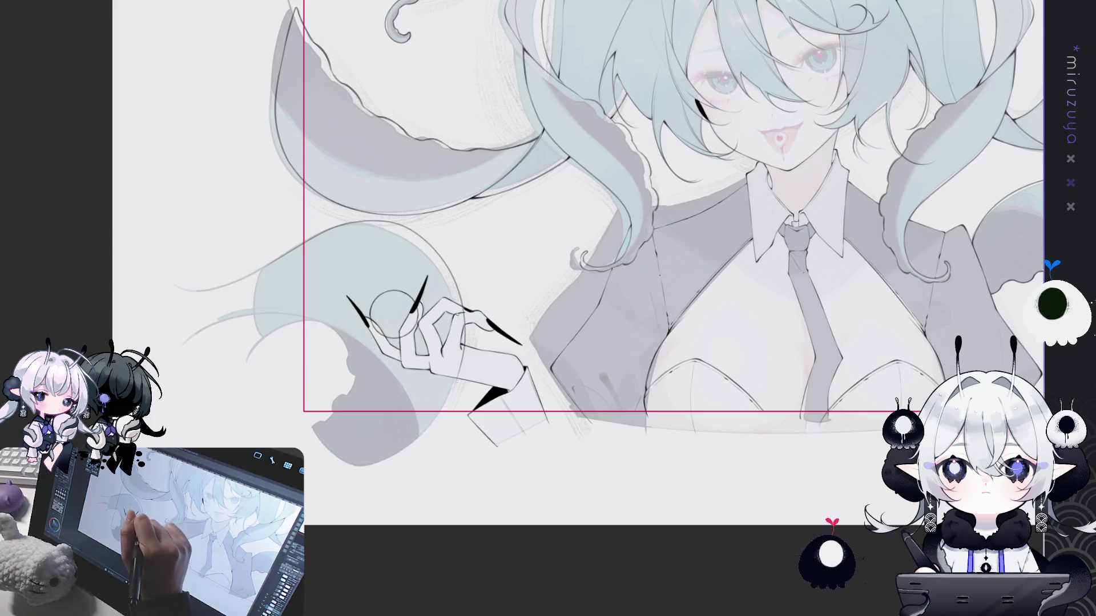
{"action": "key", "text": "ctrl+z"}
{"action": "mouse_move", "coordinate": [419, 236]}
{"action": "left_mouse_down"}
{"action": "mouse_move", "coordinate": [454, 395]}
{"action": "mouse_move", "coordinate": [370, 450]}
{"action": "left_mouse_up"}
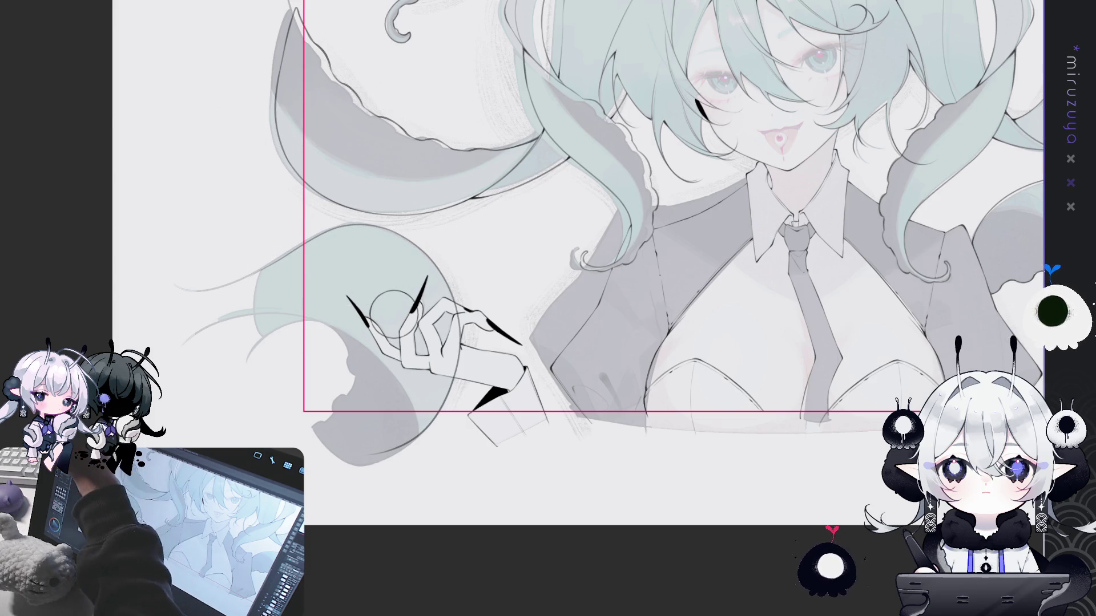
{"action": "left_click_drag", "start_coordinate": [548, 309], "coordinate": [421, 124]}
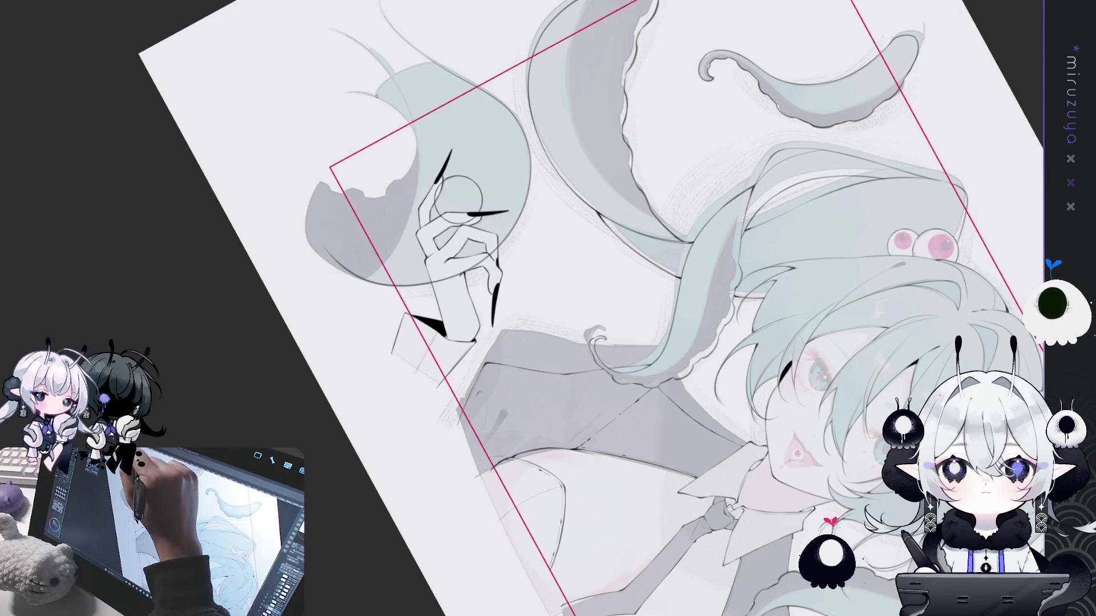
Trace a lineart stroke along the left edge of the teal hair tip behind the hand
{"action": "left_click_drag", "start_coordinate": [347, 325], "coordinate": [428, 462]}
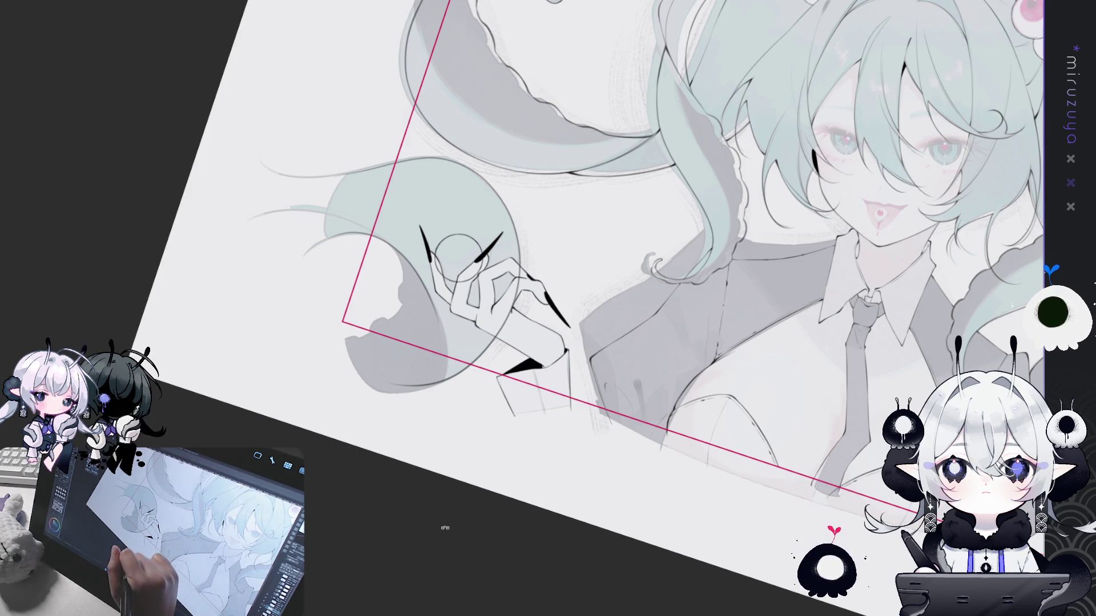
{"action": "left_click_drag", "start_coordinate": [458, 249], "coordinate": [441, 282]}
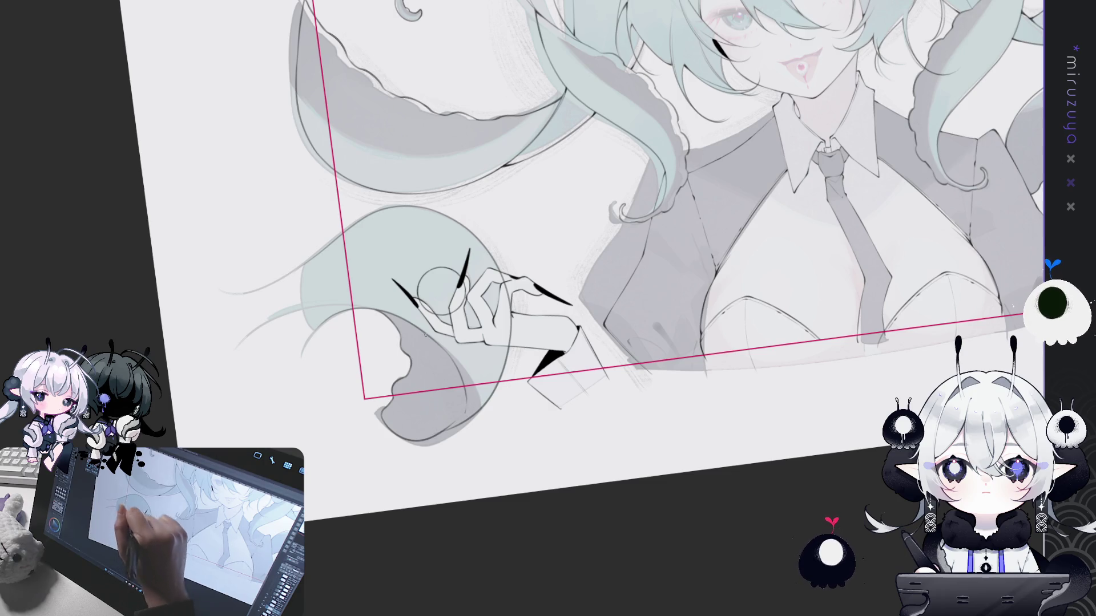
{"action": "left_click_drag", "start_coordinate": [335, 256], "coordinate": [320, 328]}
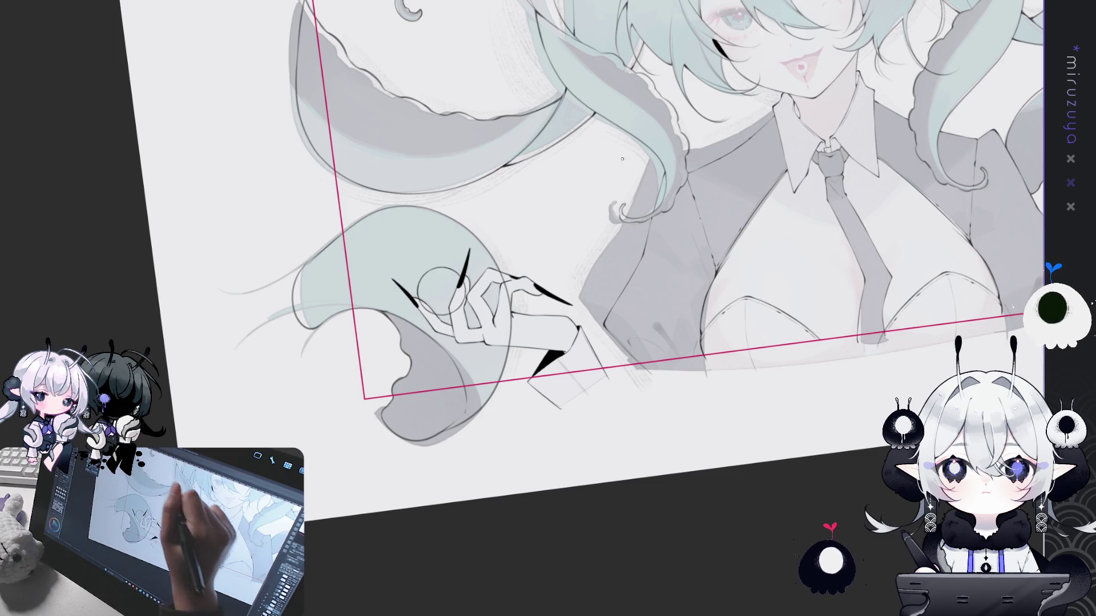
{"action": "left_click_drag", "start_coordinate": [366, 208], "coordinate": [755, 212]}
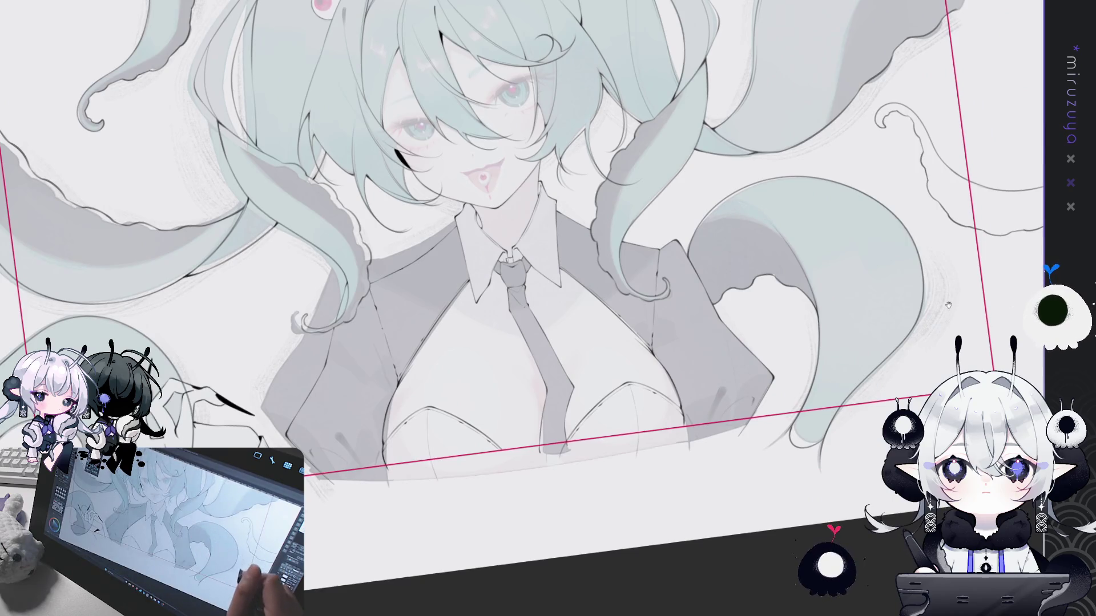
With the canvas rotated, draw a line along the figure's left edge and return upright
{"action": "left_click_drag", "start_coordinate": [950, 303], "coordinate": [1016, 298]}
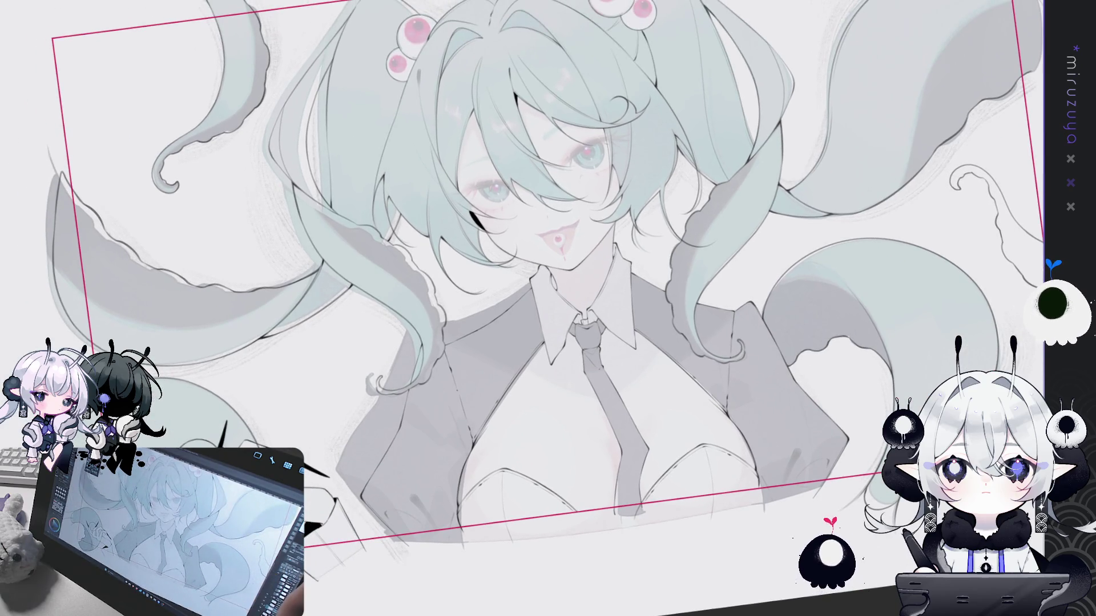
{"action": "key", "text": "ctrl+0"}
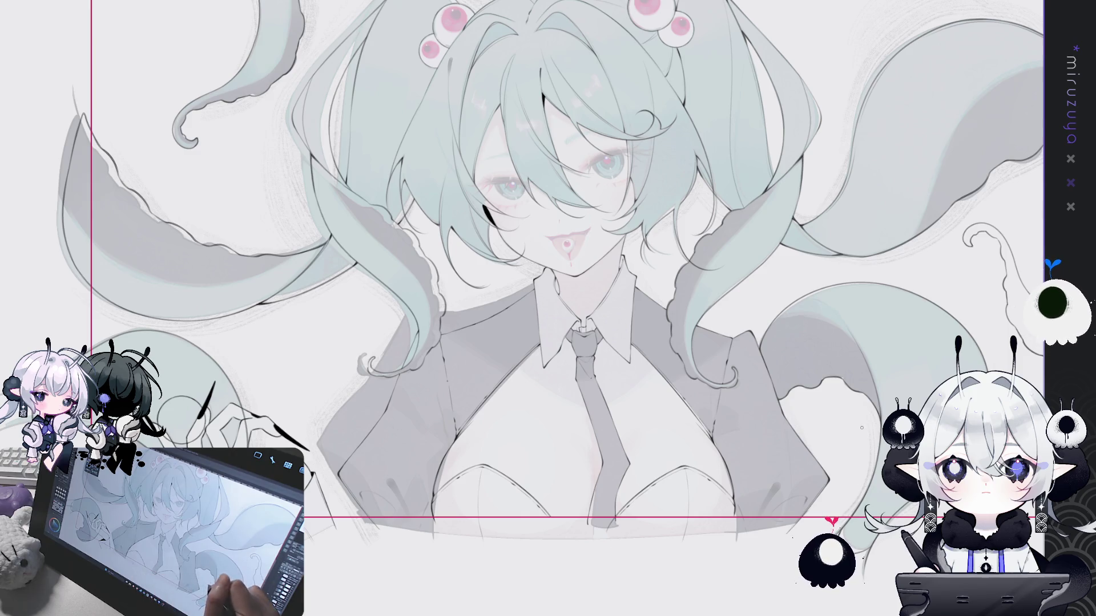
{"action": "mouse_move", "coordinate": [548, 94]}
{"action": "left_mouse_down"}
{"action": "mouse_move", "coordinate": [603, 101]}
{"action": "mouse_move", "coordinate": [685, 145]}
{"action": "mouse_move", "coordinate": [749, 234]}
{"action": "mouse_move", "coordinate": [743, 218]}
{"action": "left_mouse_up"}
{"action": "key", "text": "ctrl+z"}
{"action": "key", "text": "ctrl+y"}
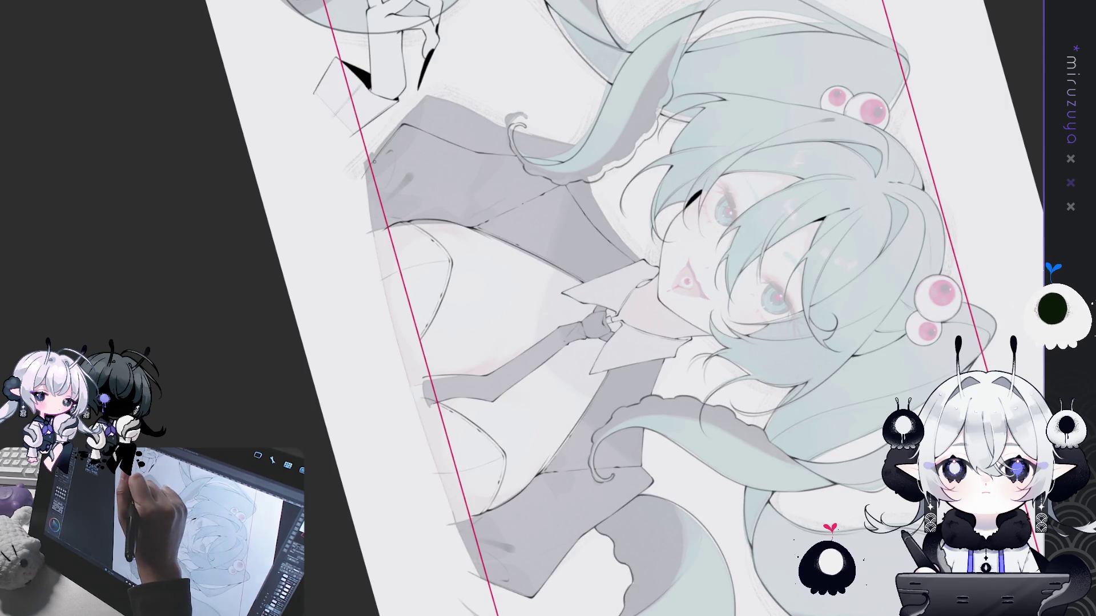
{"action": "left_click_drag", "start_coordinate": [366, 180], "coordinate": [424, 440]}
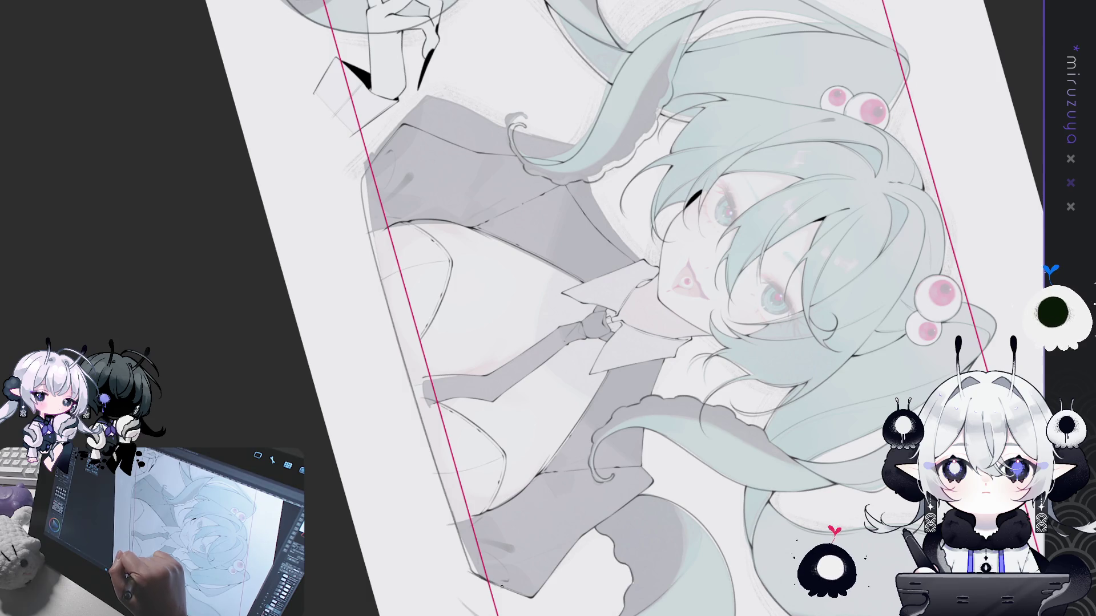
{"action": "key", "text": "ctrl+0"}
{"action": "key", "text": "ctrl+0"}
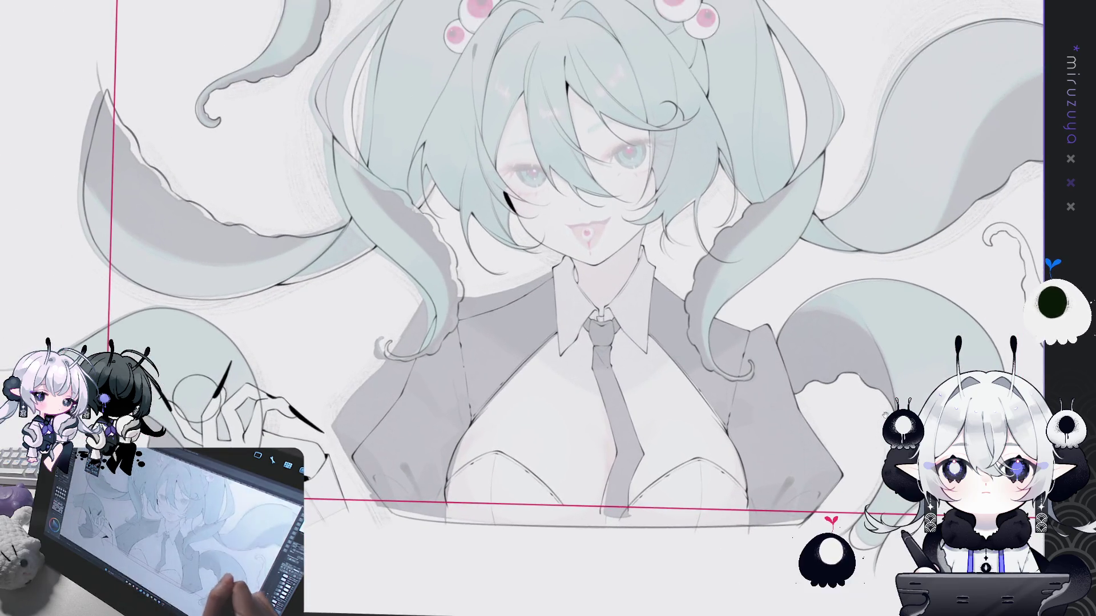
{"action": "scroll", "coordinate": [549, 257], "scroll_direction": "up", "scroll_amount": 3}
Remove the sketched circle over the fingertips and show the whole canvas unrotated
{"action": "key", "text": "ctrl+plus"}
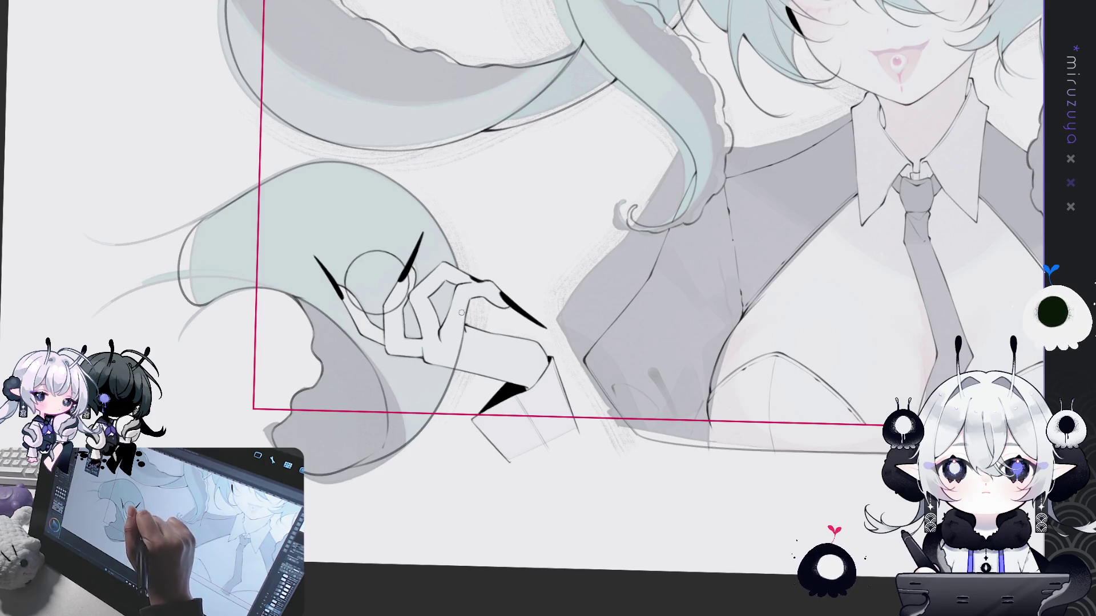
{"action": "left_click_drag", "start_coordinate": [461, 326], "coordinate": [445, 284]}
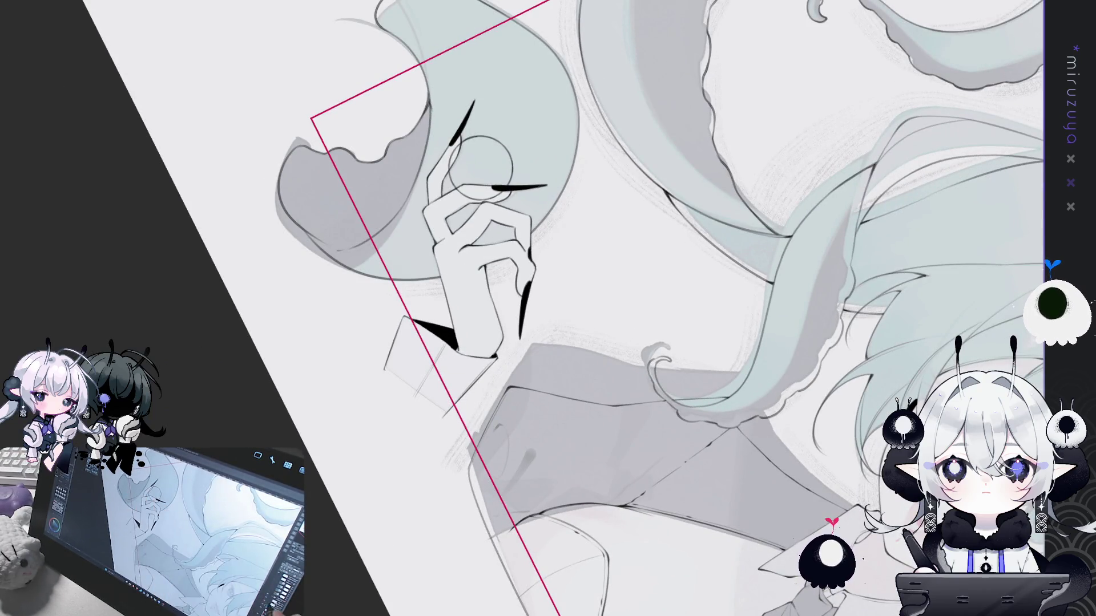
{"action": "key", "text": "ctrl+z"}
{"action": "key", "text": "ctrl+0"}
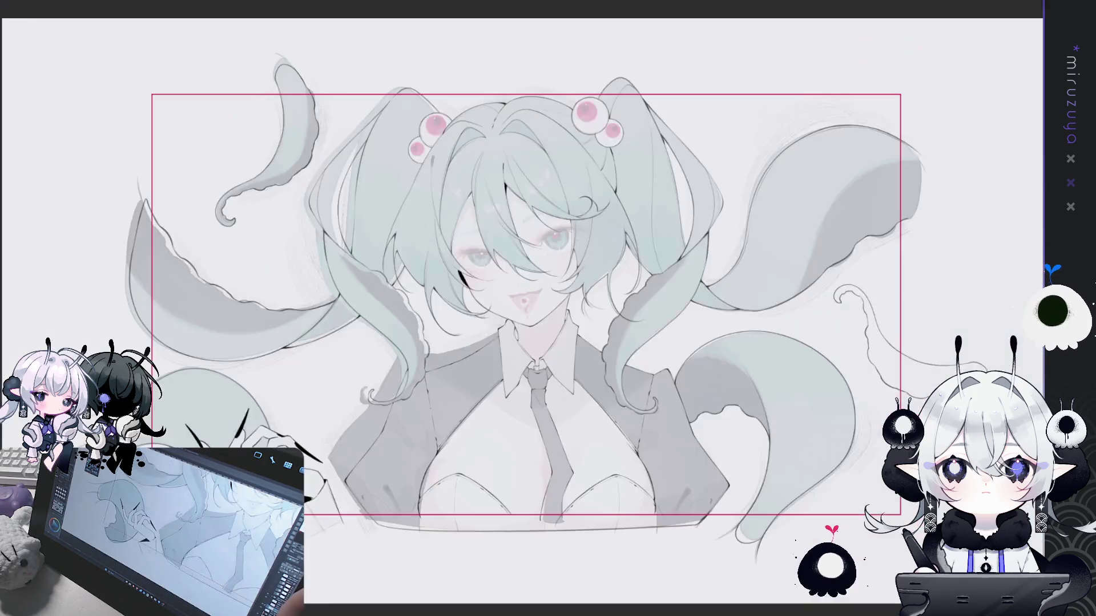
{"action": "key", "text": "ctrl+minus"}
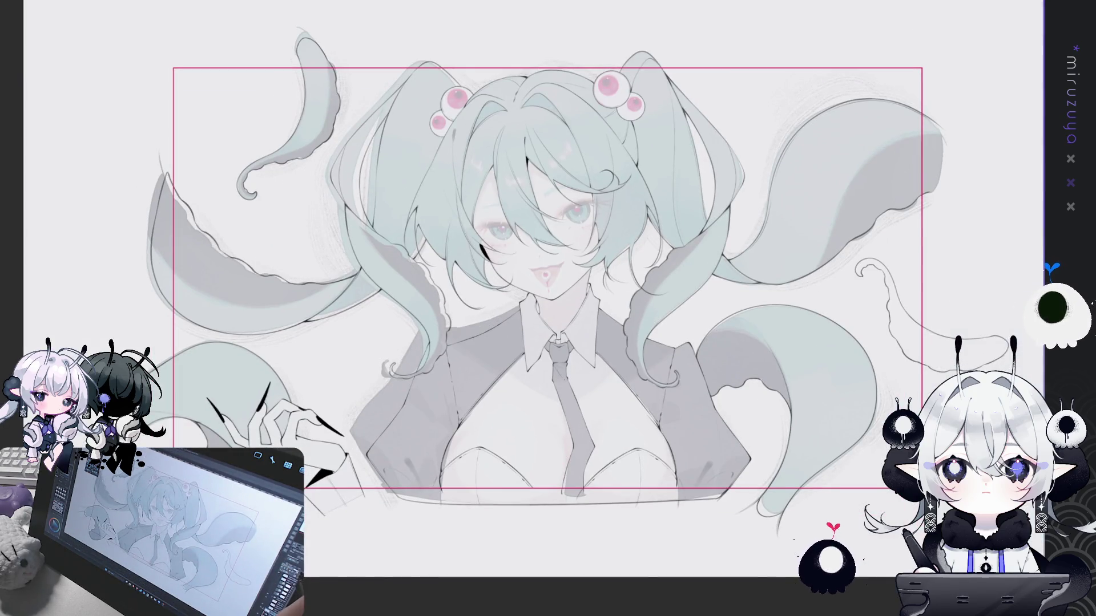
Hide the colour layers so only line art shows and add a thin stroke on the hair
{"action": "key", "text": "ctrl+h"}
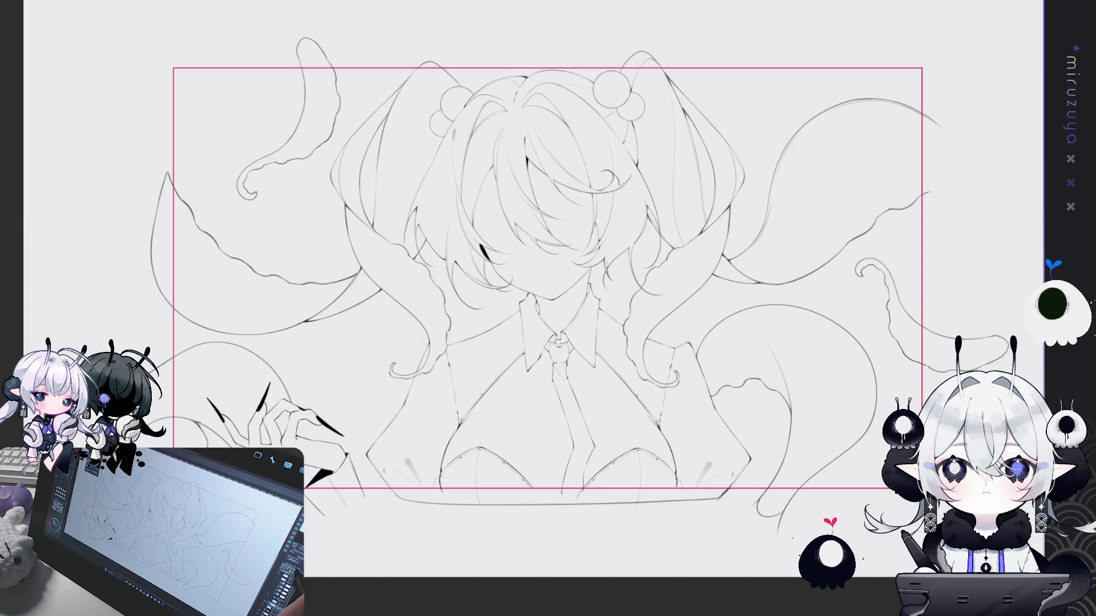
{"action": "key", "text": "ctrl+plus"}
{"action": "key", "text": "ctrl+minus"}
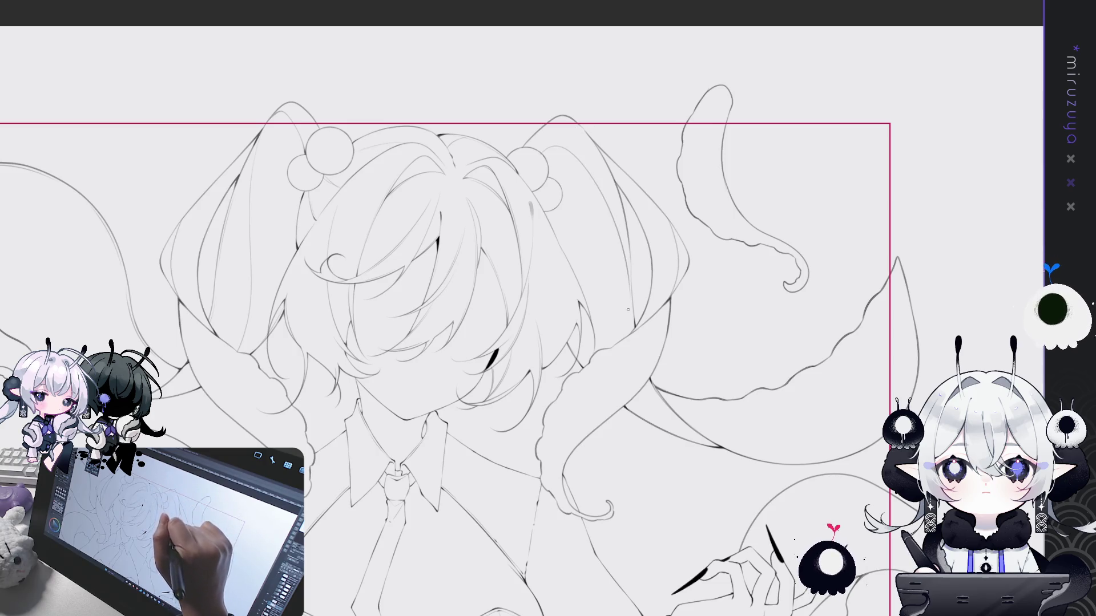
{"action": "left_click_drag", "start_coordinate": [597, 295], "coordinate": [601, 329]}
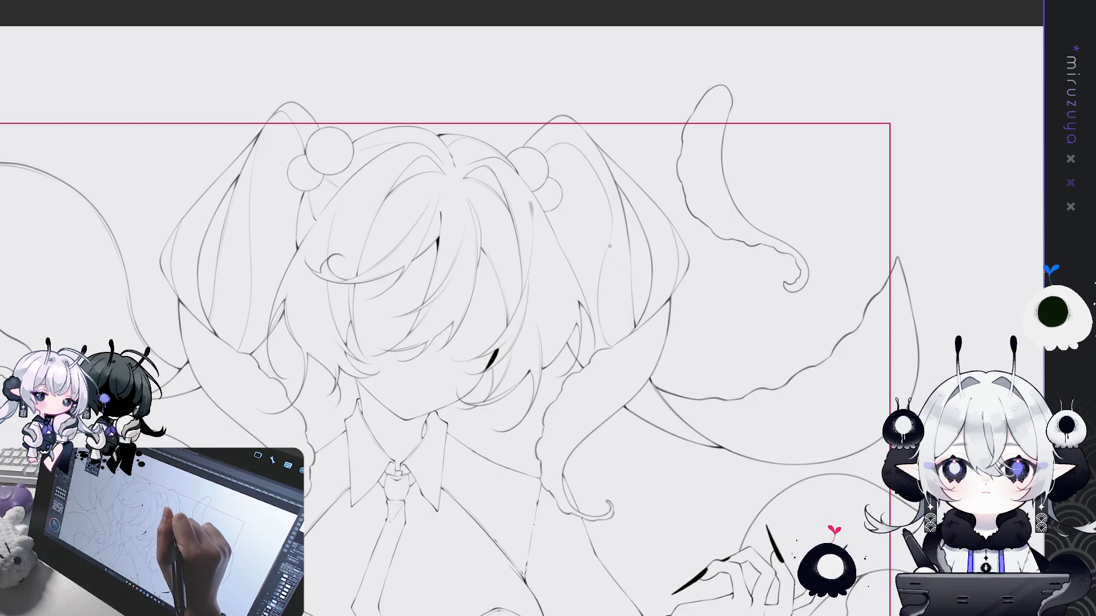
Check the collar and lower drawing, fit to window, and add a small stroke beside the upper-left tentacle
{"action": "left_click_drag", "start_coordinate": [610, 285], "coordinate": [766, 162]}
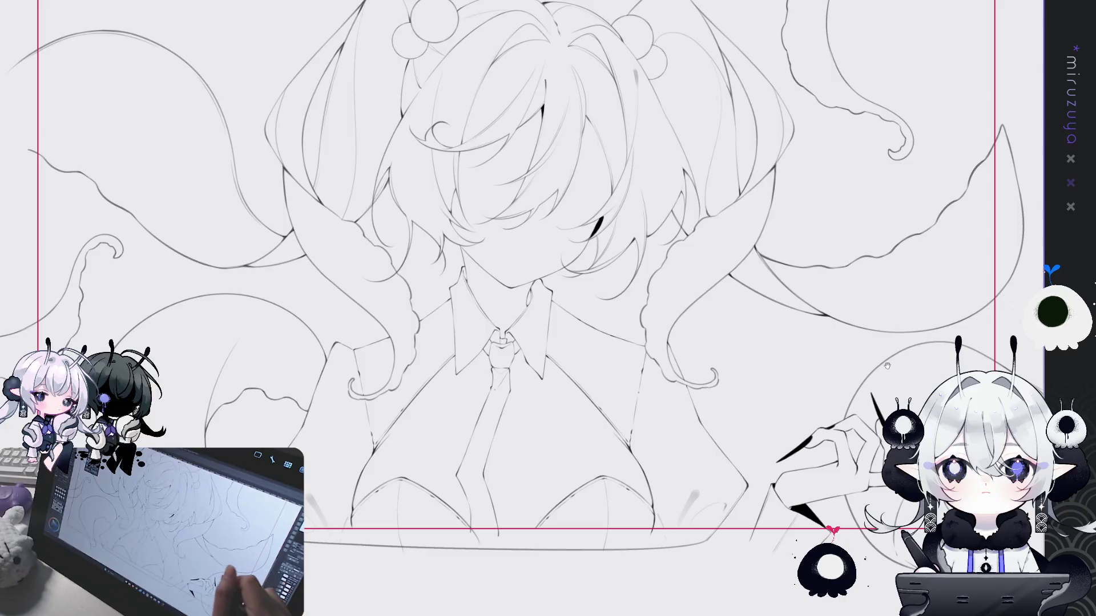
{"action": "mouse_move", "coordinate": [940, 363]}
{"action": "left_mouse_down"}
{"action": "mouse_move", "coordinate": [775, 315]}
{"action": "mouse_move", "coordinate": [853, 333]}
{"action": "left_mouse_up"}
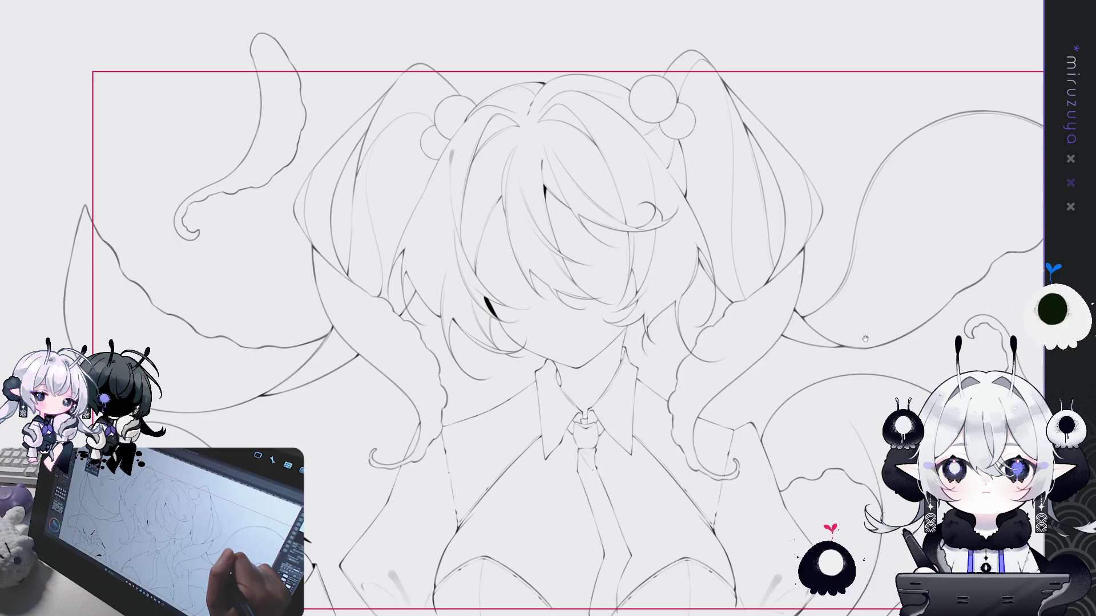
{"action": "left_click_drag", "start_coordinate": [865, 340], "coordinate": [838, 259]}
{"action": "key", "text": "ctrl+0"}
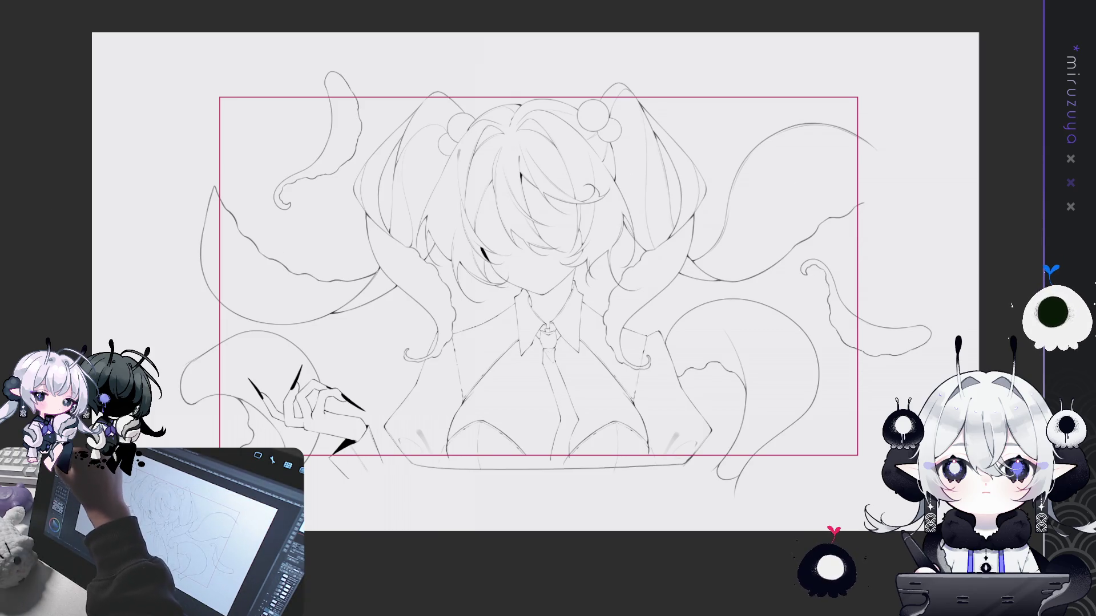
{"action": "left_click_drag", "start_coordinate": [326, 191], "coordinate": [334, 186]}
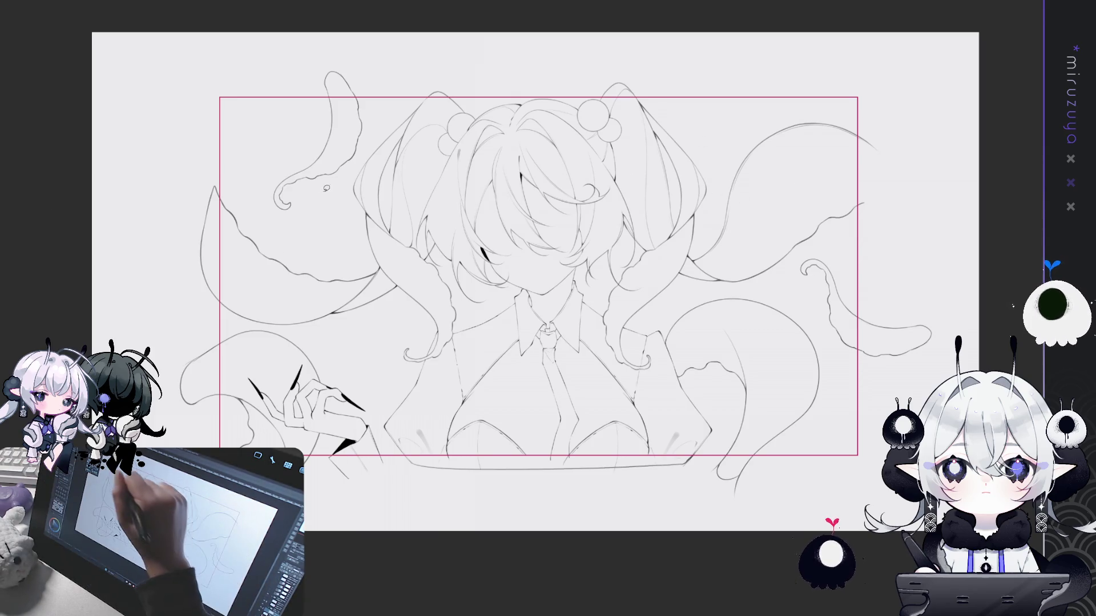
Fill the upper-left tentacle flat grey and draw a closing line below the hand
{"action": "left_click", "coordinate": [338, 128]}
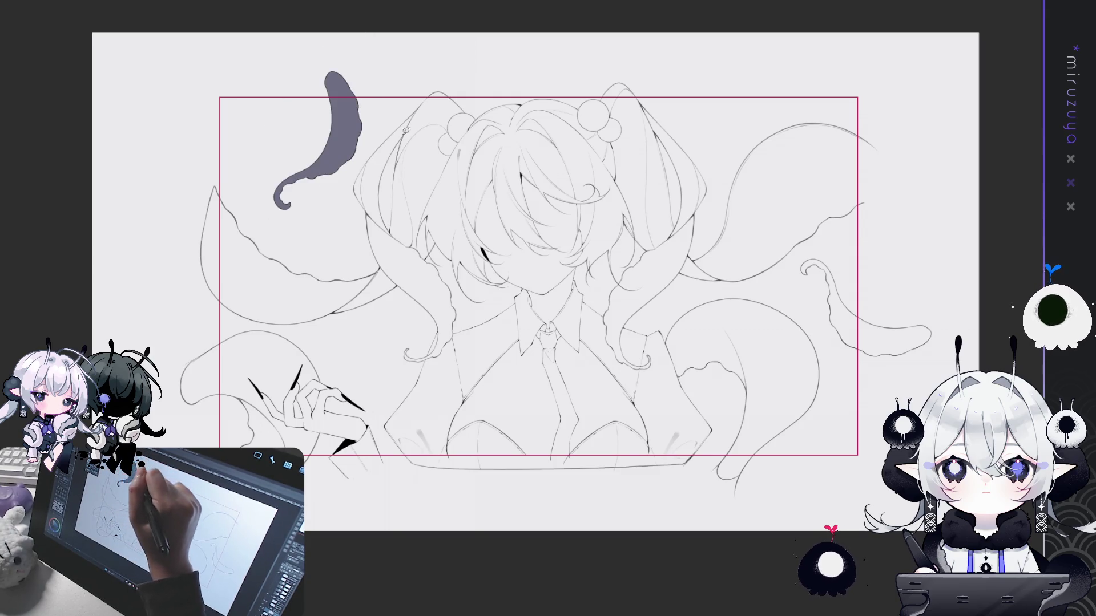
{"action": "left_click_drag", "start_coordinate": [325, 434], "coordinate": [332, 441]}
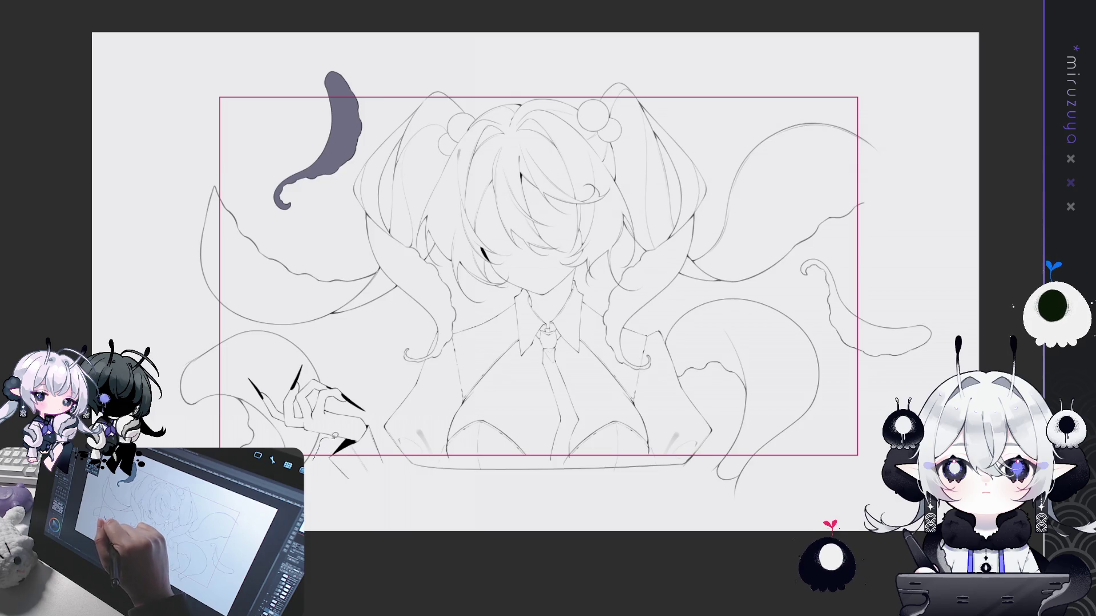
{"action": "key", "text": "ctrl+z"}
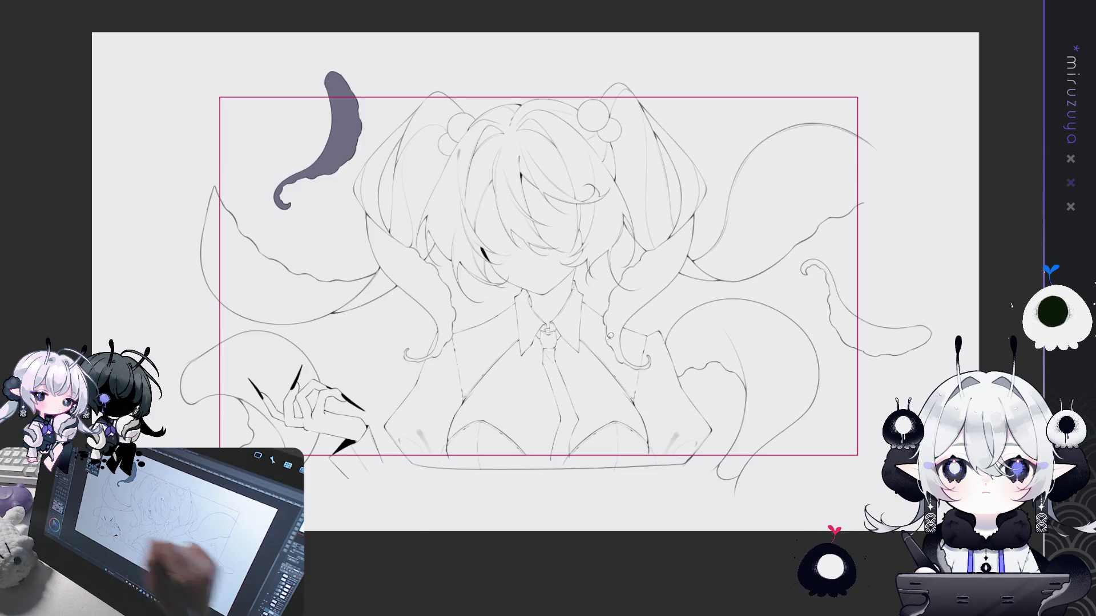
{"action": "scroll", "coordinate": [548, 308], "scroll_direction": "up", "scroll_amount": 2}
{"action": "left_click_drag", "start_coordinate": [548, 257], "coordinate": [651, 360]}
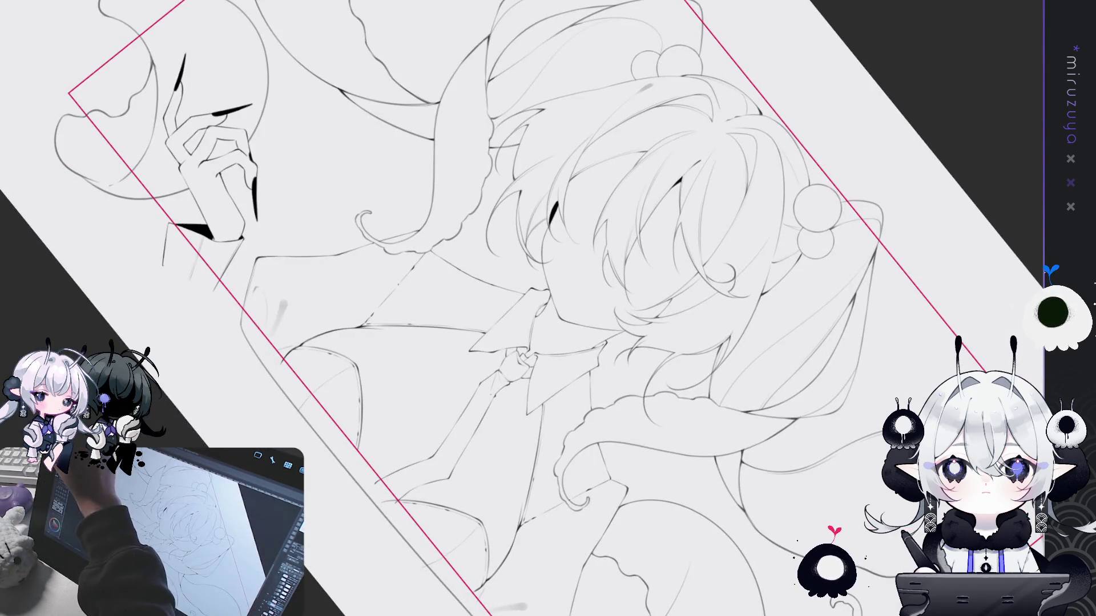
{"action": "left_click_drag", "start_coordinate": [163, 265], "coordinate": [217, 292]}
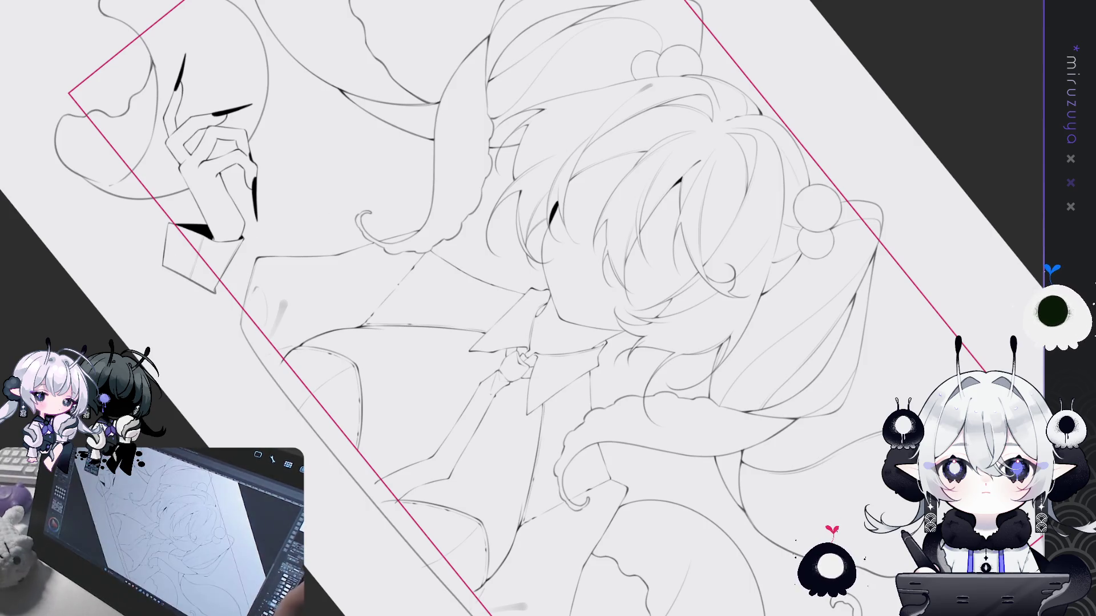
{"action": "key", "text": "ctrl+0"}
{"action": "key", "text": "ctrl+minus"}
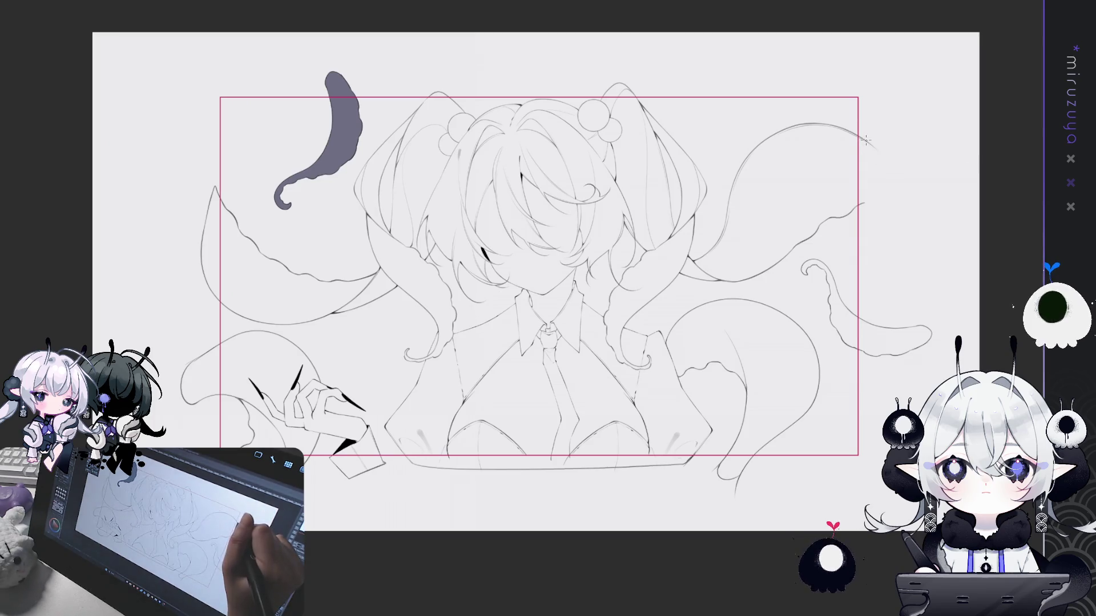
Close the tentacle outlines and fill the lower-left tentacle, hand and sleeve cuff with base colour
{"action": "left_click_drag", "start_coordinate": [874, 157], "coordinate": [864, 203]}
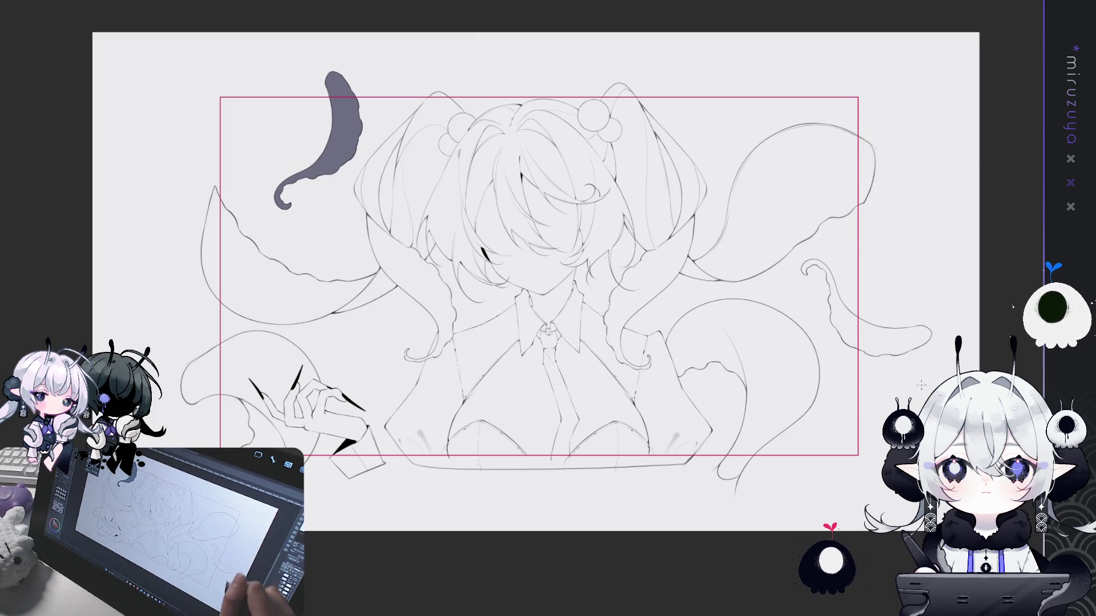
{"action": "left_click_drag", "start_coordinate": [540, 283], "coordinate": [545, 269]}
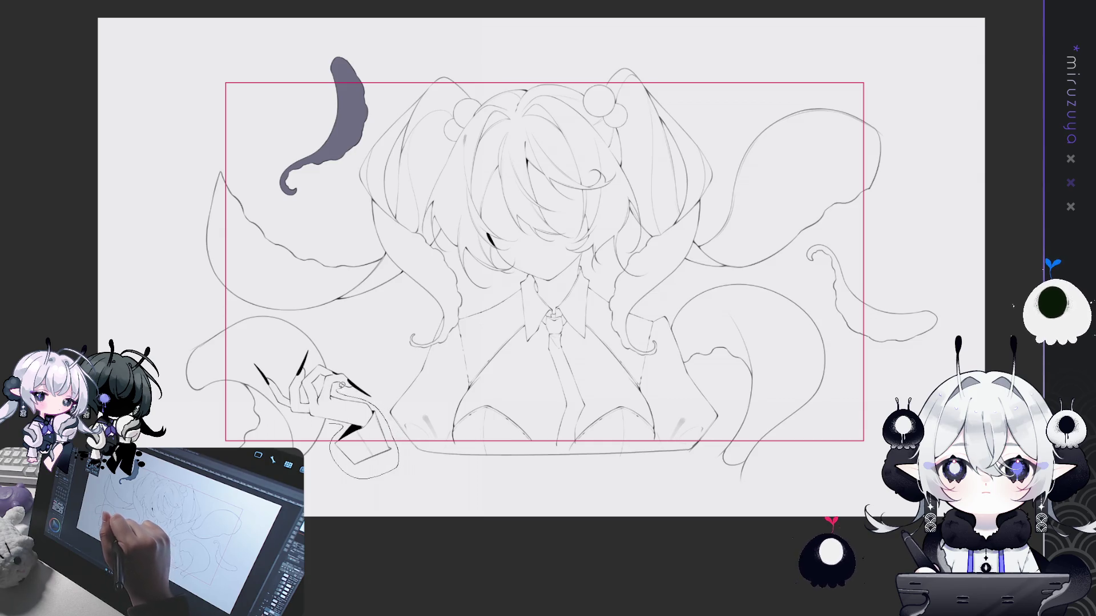
{"action": "mouse_move", "coordinate": [251, 306]}
{"action": "left_mouse_down"}
{"action": "mouse_move", "coordinate": [176, 364]}
{"action": "mouse_move", "coordinate": [171, 447]}
{"action": "left_mouse_up"}
{"action": "left_click", "coordinate": [258, 360]}
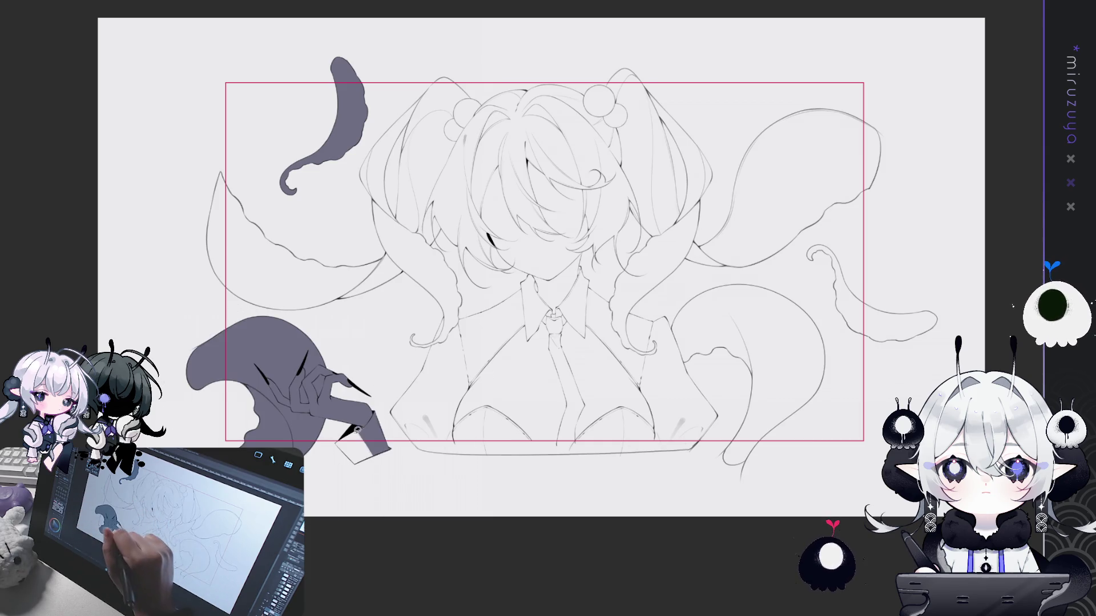
{"action": "left_click", "coordinate": [356, 441]}
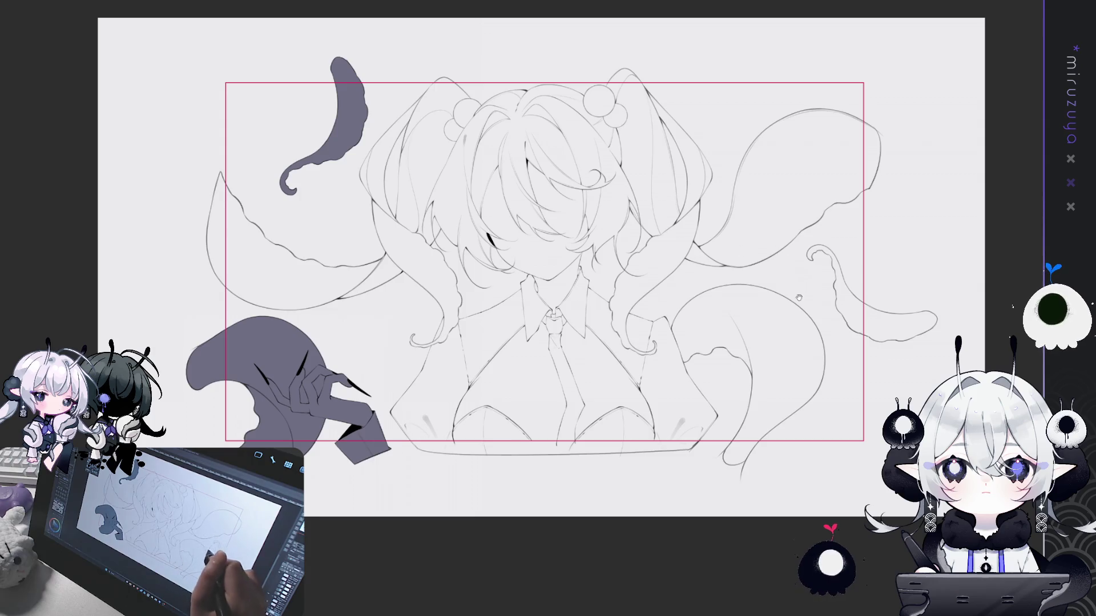
Close and fill the left crescent tentacle, then trace and fill the area right of the figure
{"action": "left_click_drag", "start_coordinate": [548, 256], "coordinate": [533, 297]}
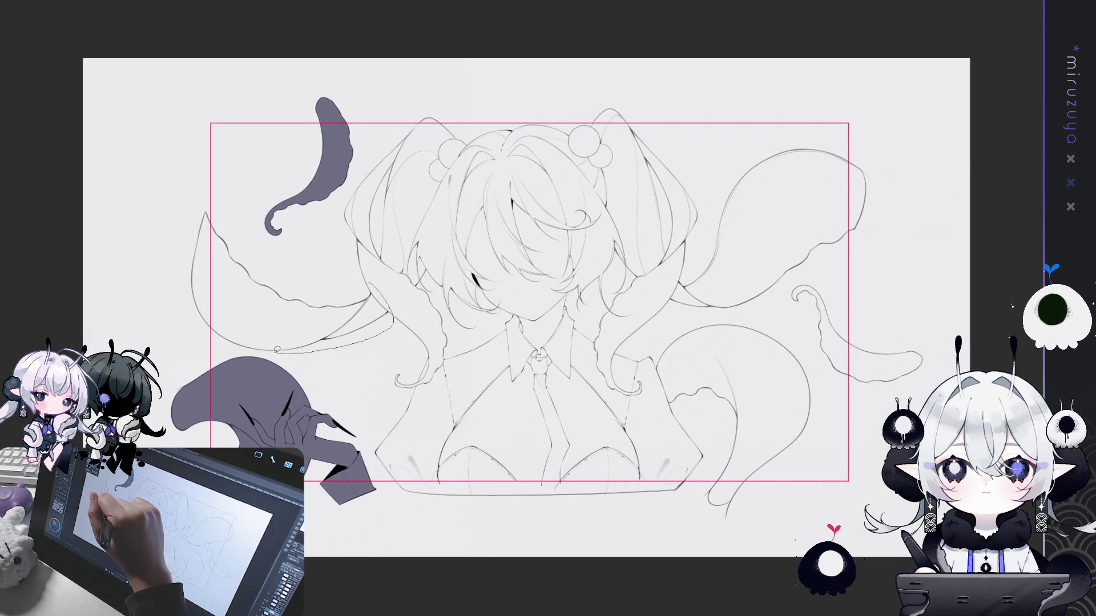
{"action": "left_click_drag", "start_coordinate": [218, 347], "coordinate": [209, 197]}
{"action": "left_click", "coordinate": [252, 282]}
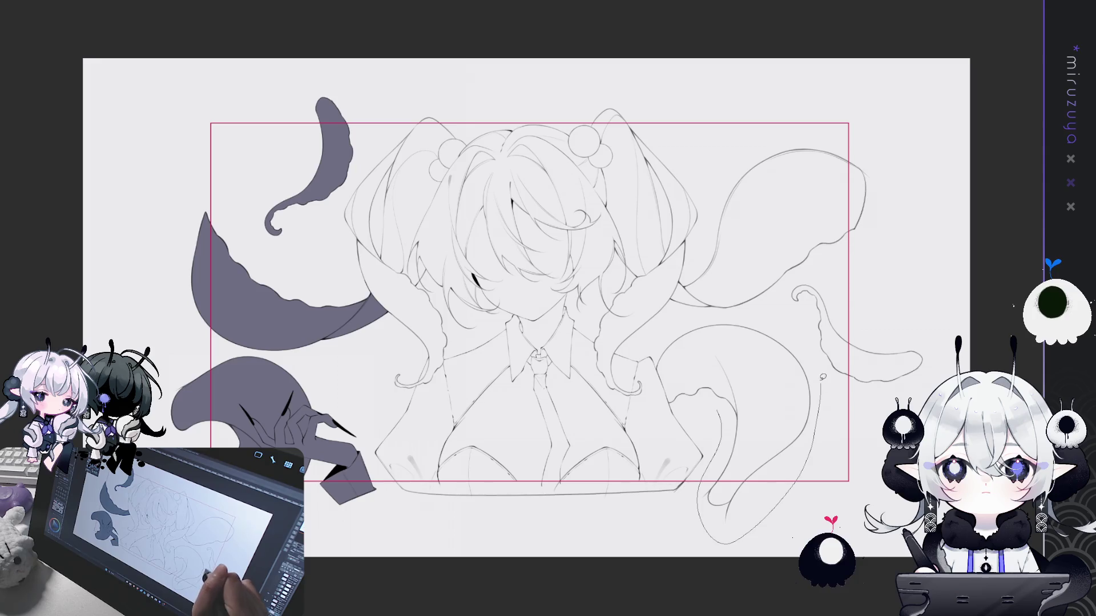
{"action": "mouse_move", "coordinate": [762, 318]}
{"action": "left_mouse_down"}
{"action": "mouse_move", "coordinate": [901, 175]}
{"action": "mouse_move", "coordinate": [351, 183]}
{"action": "mouse_move", "coordinate": [403, 501]}
{"action": "mouse_move", "coordinate": [611, 528]}
{"action": "left_mouse_up"}
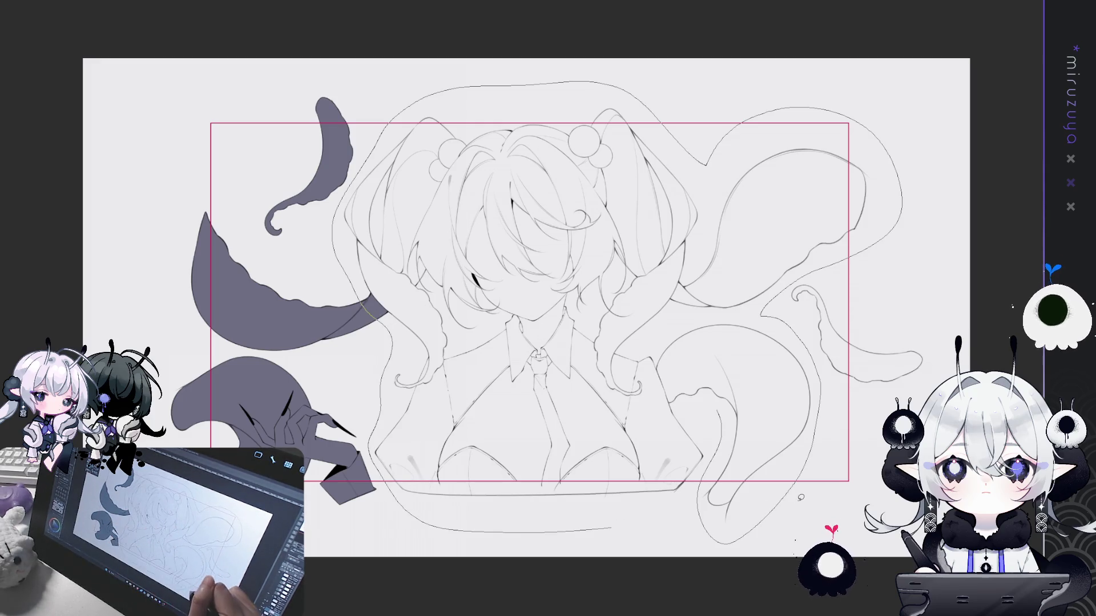
{"action": "left_click_drag", "start_coordinate": [797, 497], "coordinate": [797, 496]}
Lasso-fill the grey-purple base over the right arm and right-hand tentacles
{"action": "left_click_drag", "start_coordinate": [606, 327], "coordinate": [589, 520]}
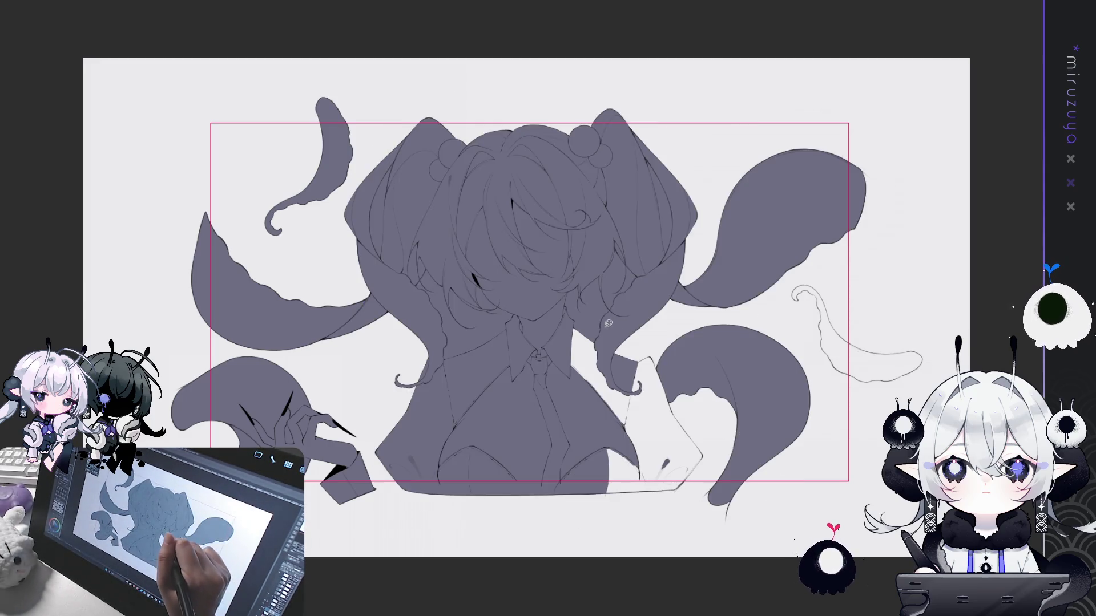
{"action": "left_click_drag", "start_coordinate": [675, 364], "coordinate": [672, 342]}
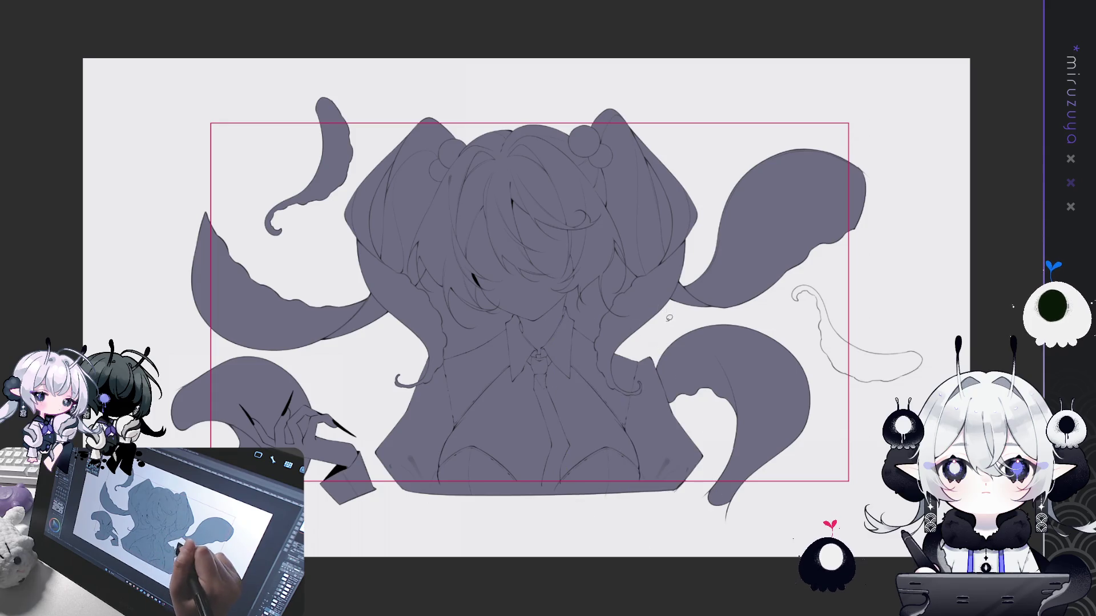
{"action": "left_click_drag", "start_coordinate": [806, 286], "coordinate": [809, 347]}
Zoom to the head and lasso-erase the fill beside the left side of the face
{"action": "key", "text": "ctrl+plus"}
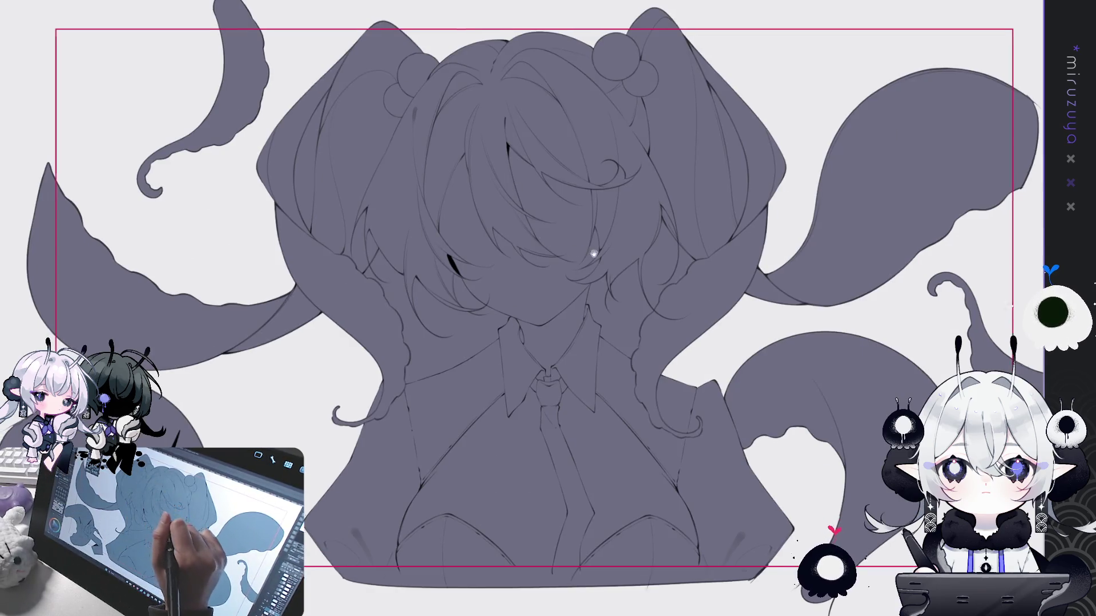
{"action": "left_click_drag", "start_coordinate": [594, 247], "coordinate": [640, 264]}
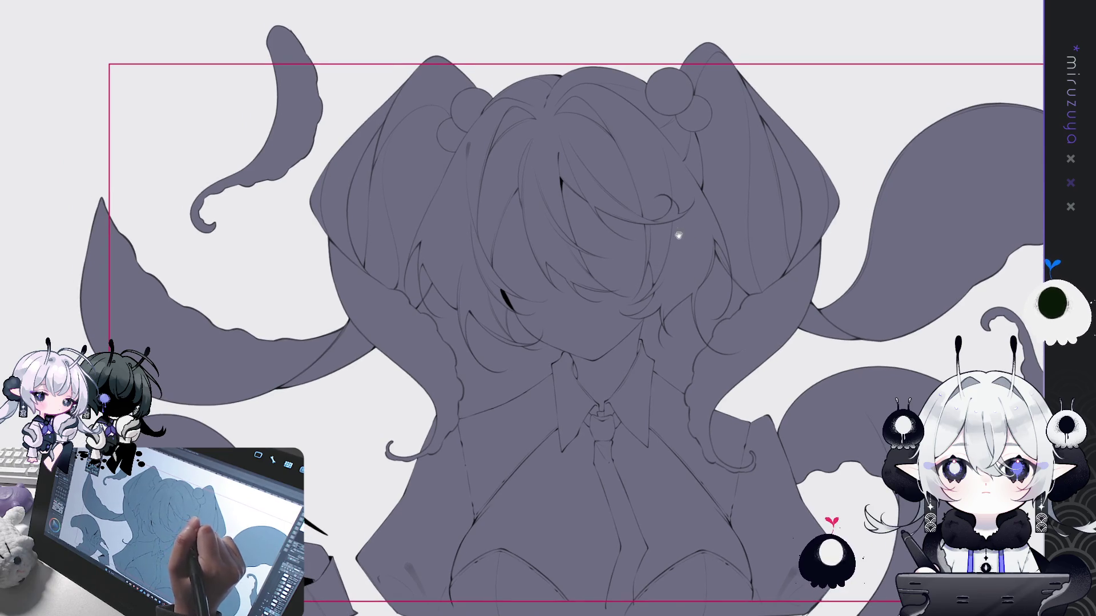
{"action": "mouse_move", "coordinate": [381, 121]}
{"action": "left_mouse_down"}
{"action": "mouse_move", "coordinate": [344, 213]}
{"action": "mouse_move", "coordinate": [378, 137]}
{"action": "left_mouse_up"}
{"action": "mouse_move", "coordinate": [436, 278]}
{"action": "left_mouse_down"}
{"action": "mouse_move", "coordinate": [522, 308]}
{"action": "mouse_move", "coordinate": [442, 276]}
{"action": "left_mouse_up"}
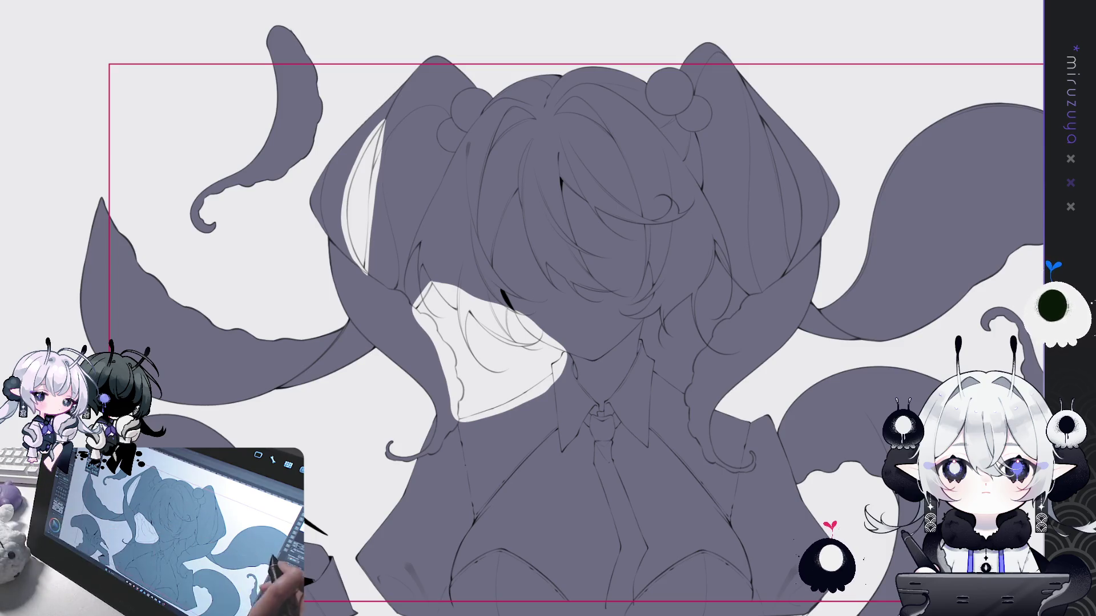
Clear the fill right of the face and refill it following the hair strand edge
{"action": "mouse_move", "coordinate": [742, 315]}
{"action": "left_mouse_down"}
{"action": "mouse_move", "coordinate": [664, 253]}
{"action": "mouse_move", "coordinate": [491, 266]}
{"action": "left_mouse_up"}
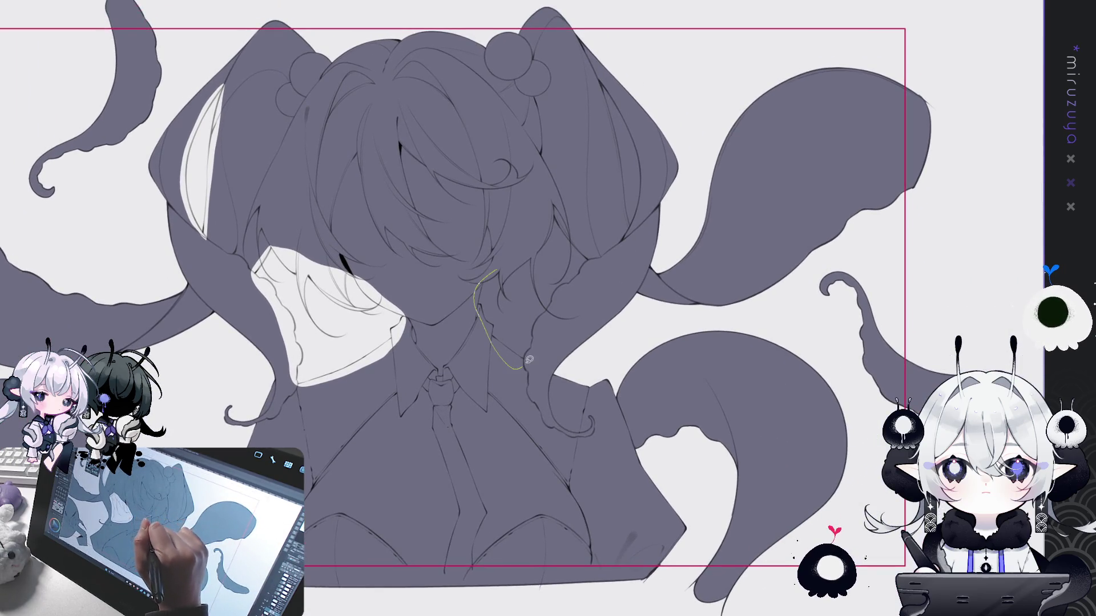
{"action": "left_click_drag", "start_coordinate": [589, 271], "coordinate": [492, 274]}
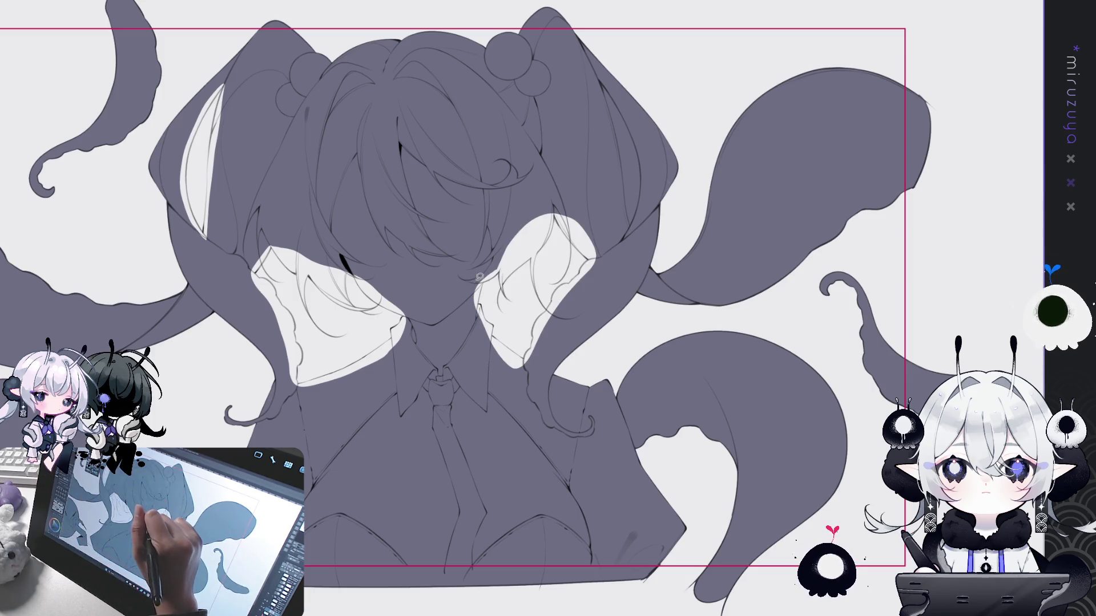
{"action": "left_click_drag", "start_coordinate": [476, 326], "coordinate": [495, 262]}
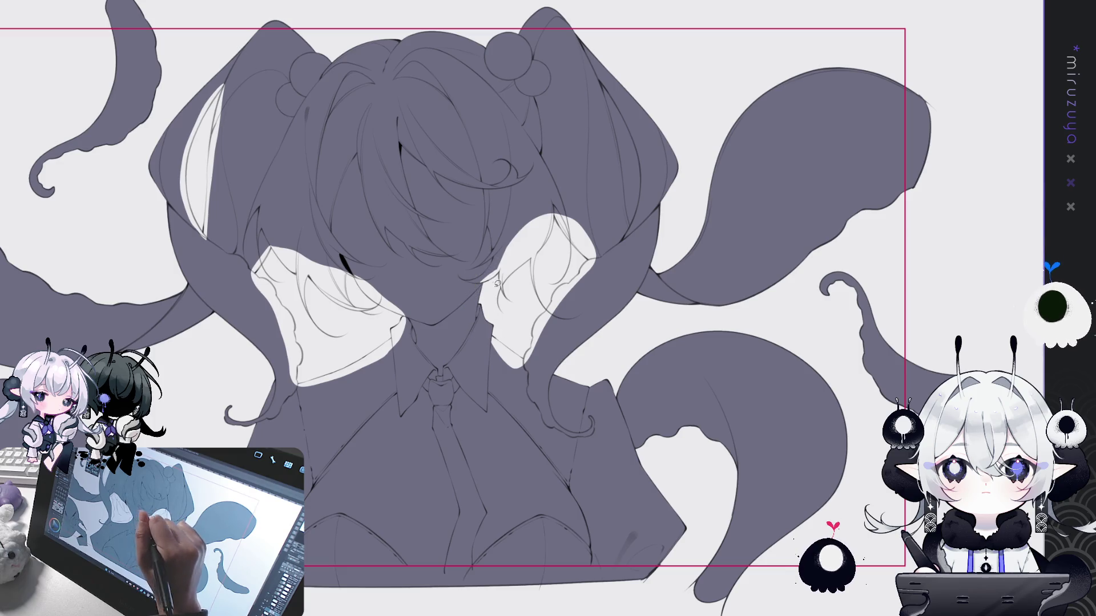
{"action": "left_click_drag", "start_coordinate": [485, 350], "coordinate": [566, 290]}
{"action": "mouse_move", "coordinate": [524, 319]}
{"action": "left_mouse_down"}
{"action": "mouse_move", "coordinate": [605, 254]}
{"action": "mouse_move", "coordinate": [555, 217]}
{"action": "left_mouse_up"}
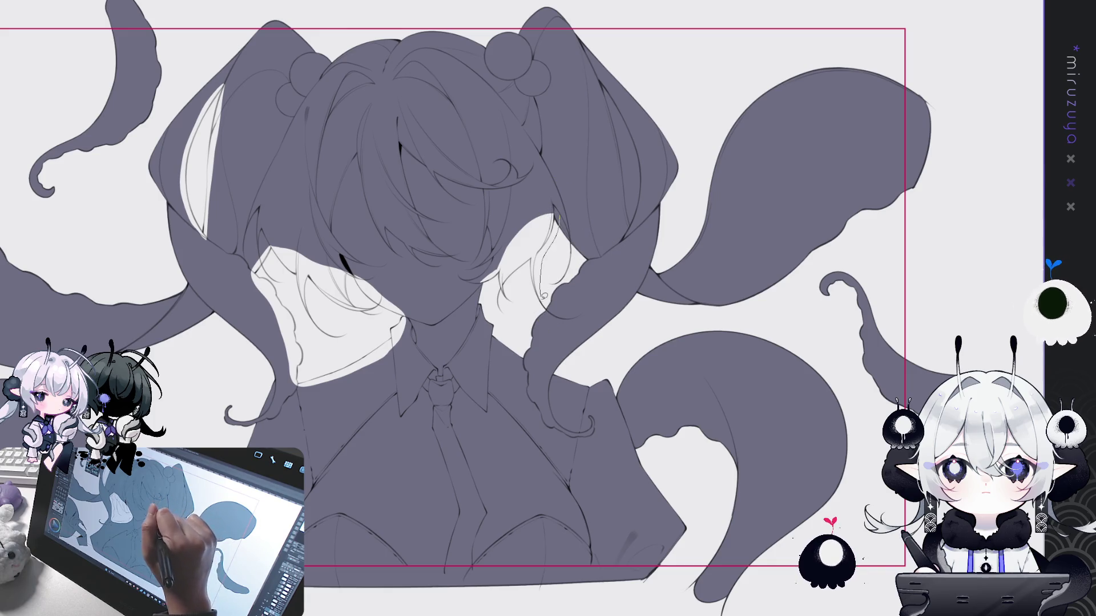
{"action": "left_click_drag", "start_coordinate": [475, 274], "coordinate": [584, 180]}
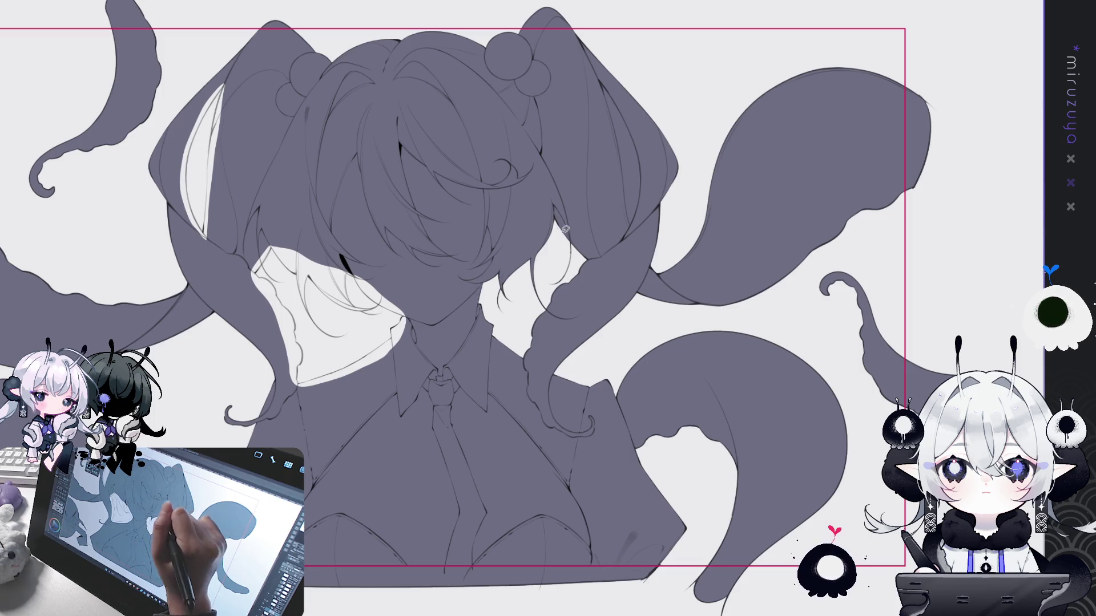
Fill the white gaps below and left of the face, undoing one stray fill
{"action": "left_click_drag", "start_coordinate": [361, 273], "coordinate": [455, 256]}
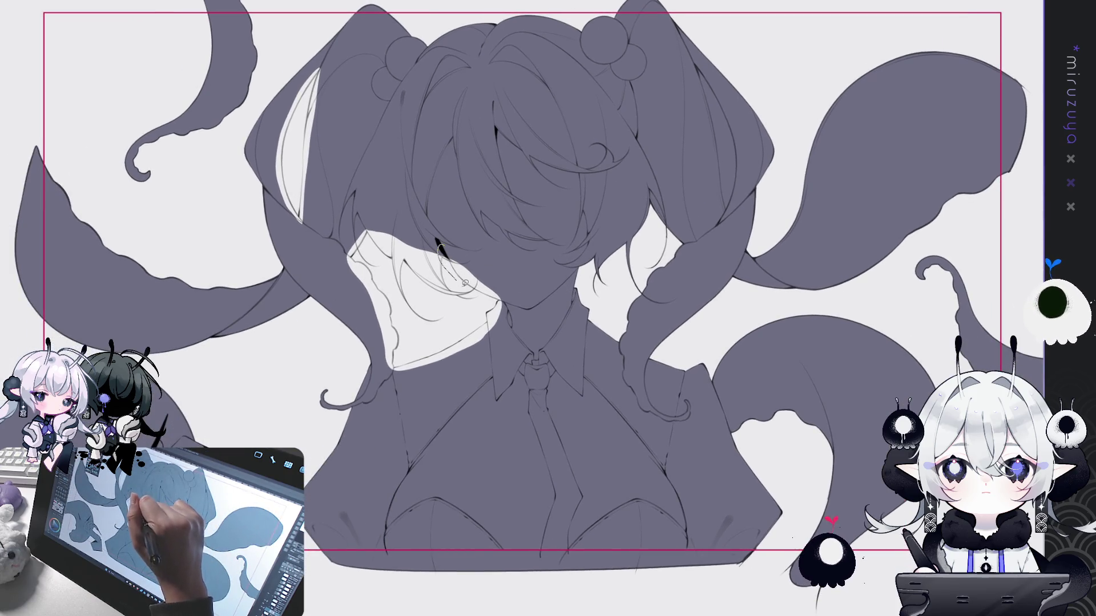
{"action": "left_click_drag", "start_coordinate": [525, 275], "coordinate": [510, 291]}
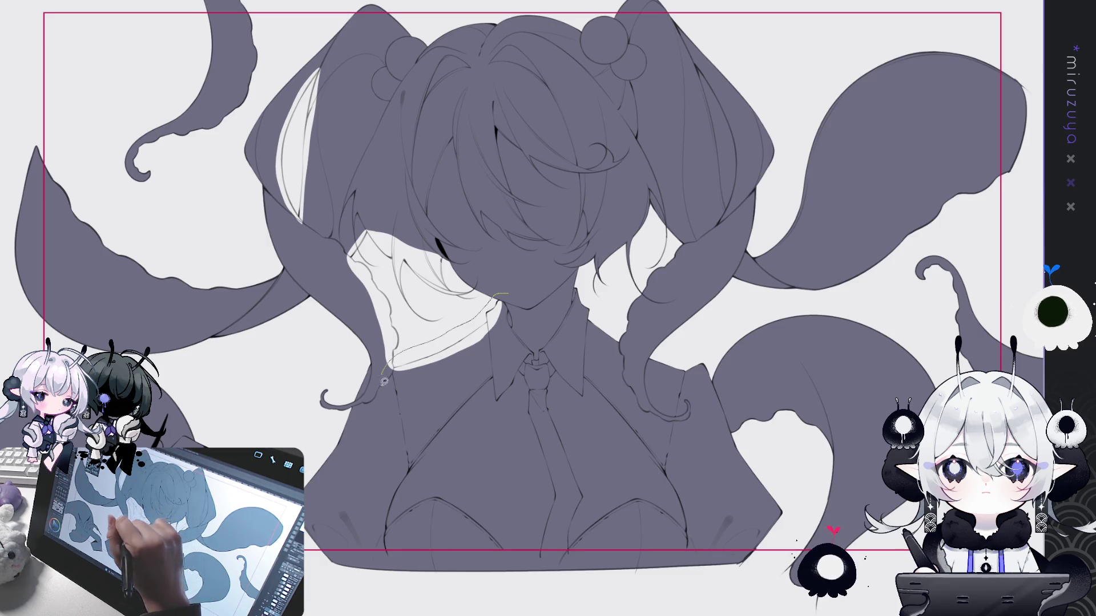
{"action": "left_click_drag", "start_coordinate": [467, 319], "coordinate": [490, 282]}
{"action": "left_click_drag", "start_coordinate": [349, 245], "coordinate": [394, 360]}
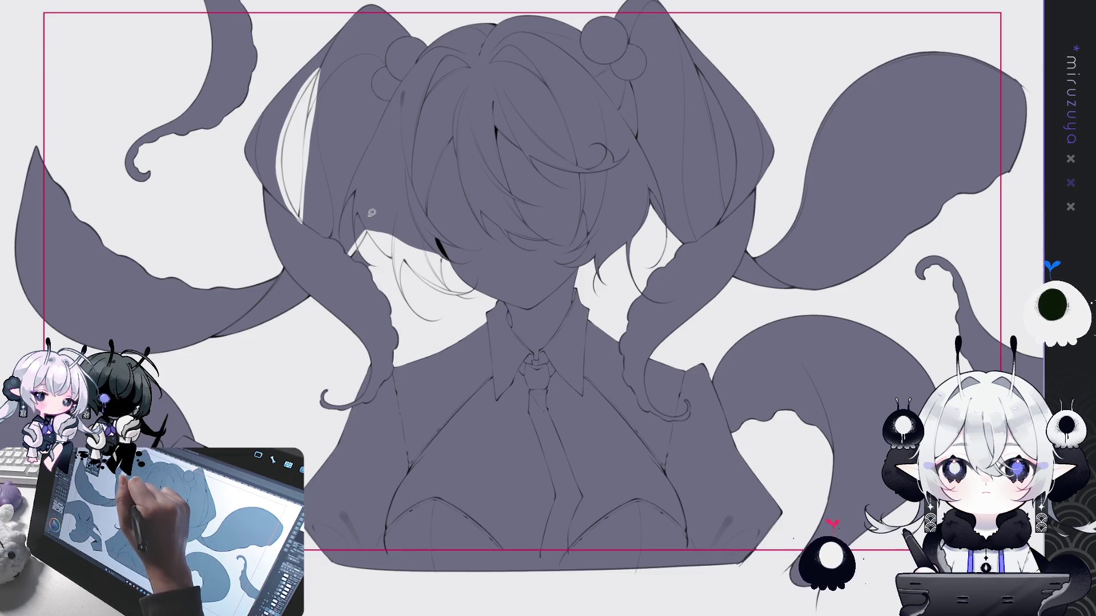
{"action": "left_click_drag", "start_coordinate": [343, 266], "coordinate": [366, 242]}
{"action": "key", "text": "ctrl+z"}
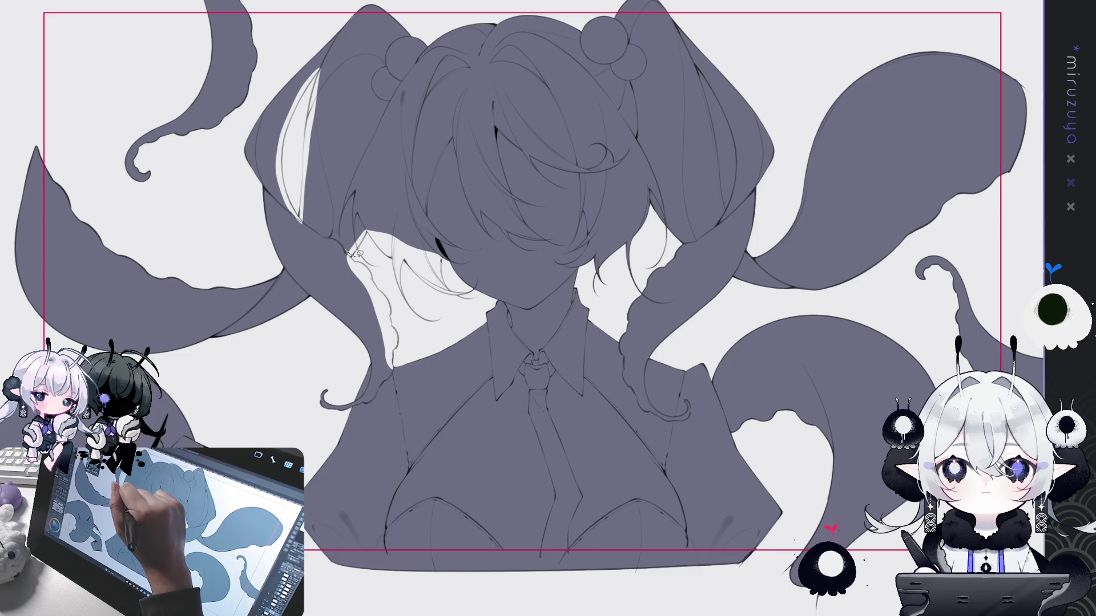
{"action": "left_click_drag", "start_coordinate": [407, 380], "coordinate": [357, 196]}
Paint over the light strands beside the face and the streak in the left twin tail
{"action": "left_click_drag", "start_coordinate": [339, 255], "coordinate": [390, 196]}
{"action": "left_click_drag", "start_coordinate": [368, 244], "coordinate": [392, 202]}
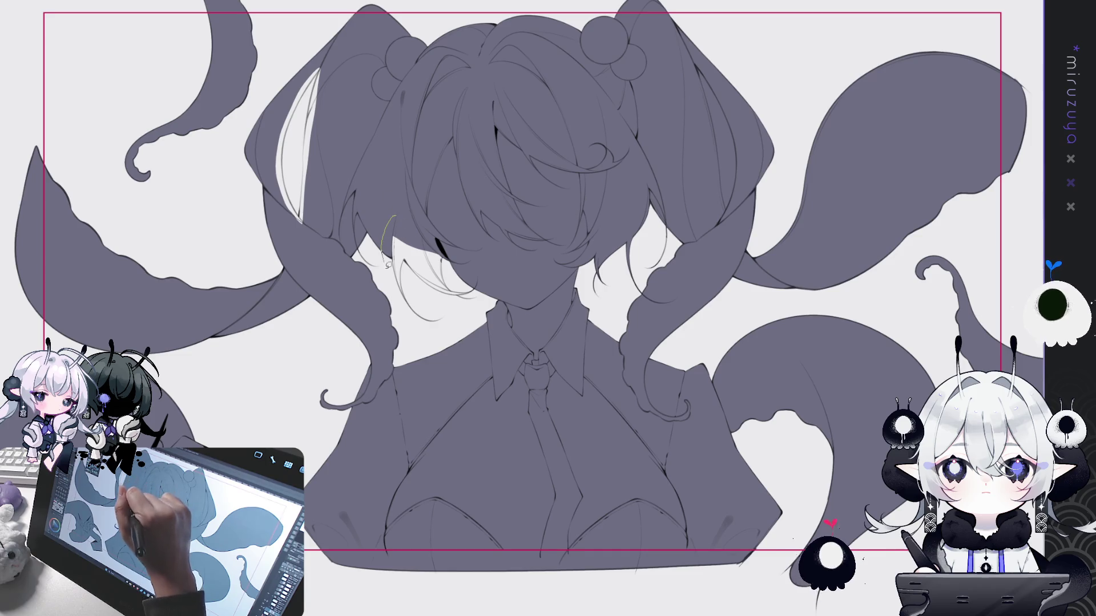
{"action": "left_click_drag", "start_coordinate": [390, 257], "coordinate": [469, 319]}
{"action": "left_click_drag", "start_coordinate": [459, 274], "coordinate": [395, 230]}
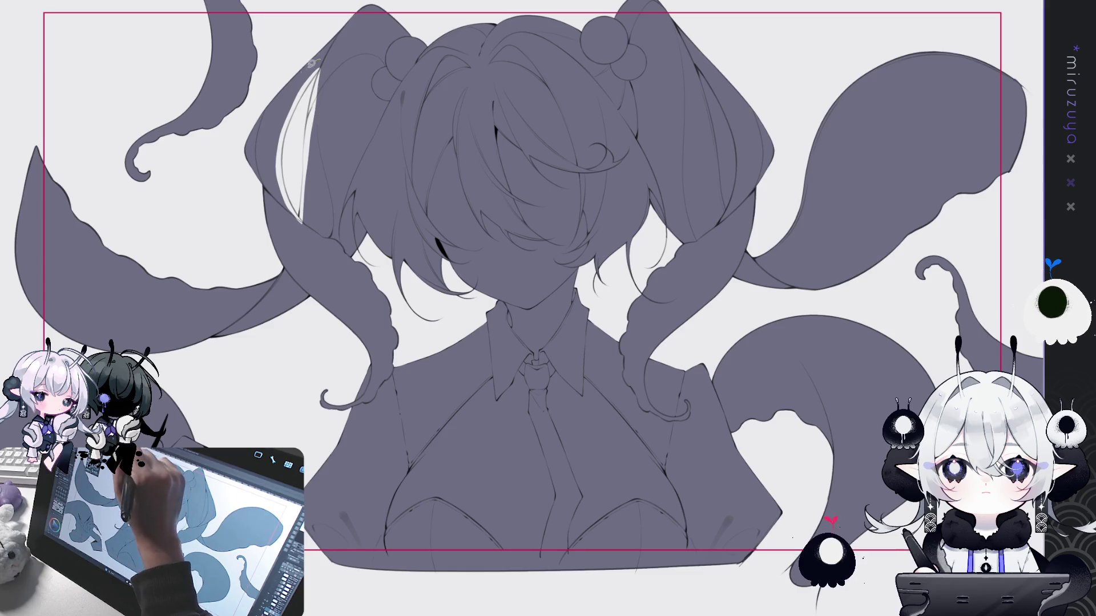
{"action": "mouse_move", "coordinate": [302, 219]}
{"action": "left_mouse_down"}
{"action": "mouse_move", "coordinate": [329, 56]}
{"action": "mouse_move", "coordinate": [355, 57]}
{"action": "left_mouse_up"}
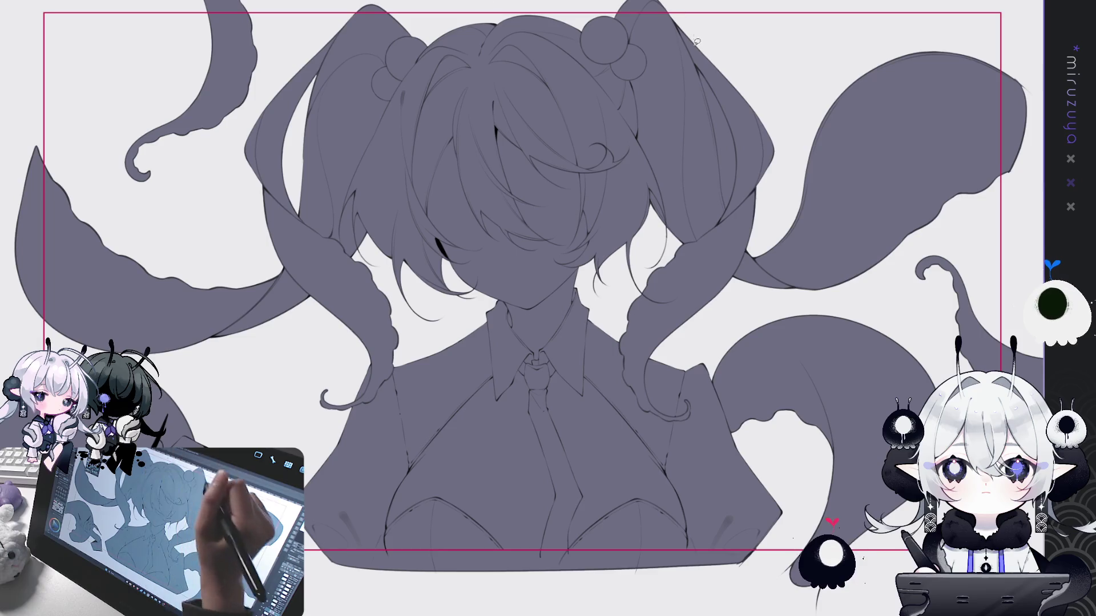
{"action": "scroll", "coordinate": [674, 148], "scroll_direction": "right", "scroll_amount": 3}
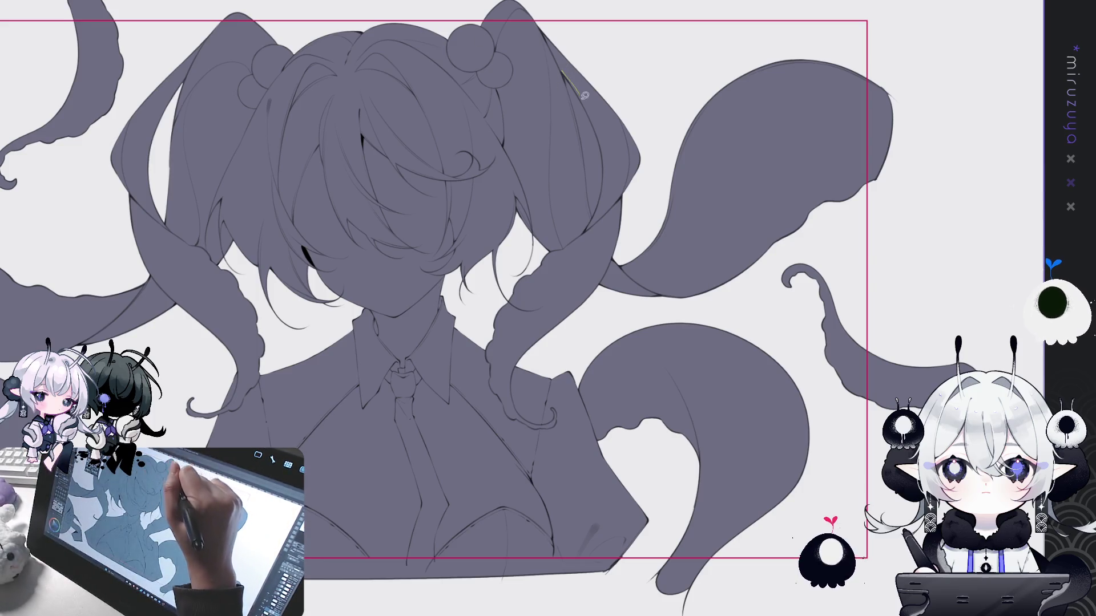
Brush along the right twin tail to cover its pale strip with grey-purple
{"action": "left_click_drag", "start_coordinate": [563, 73], "coordinate": [590, 225]}
{"action": "left_click_drag", "start_coordinate": [579, 149], "coordinate": [562, 68]}
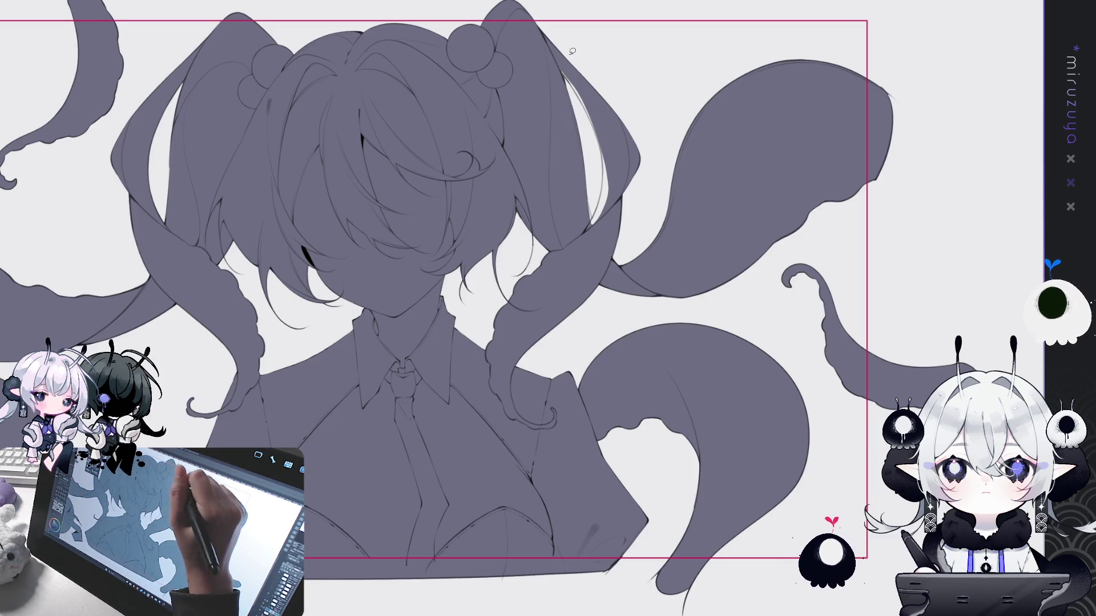
{"action": "mouse_move", "coordinate": [562, 67]}
{"action": "left_mouse_down"}
{"action": "mouse_move", "coordinate": [610, 134]}
{"action": "mouse_move", "coordinate": [599, 244]}
{"action": "left_mouse_up"}
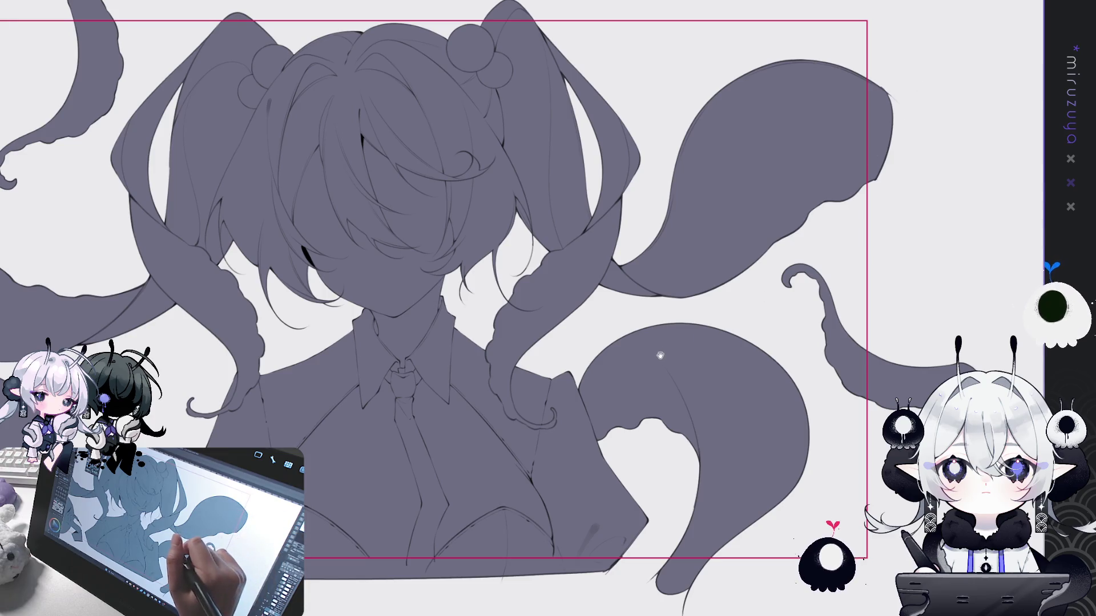
{"action": "left_click_drag", "start_coordinate": [639, 362], "coordinate": [832, 318]}
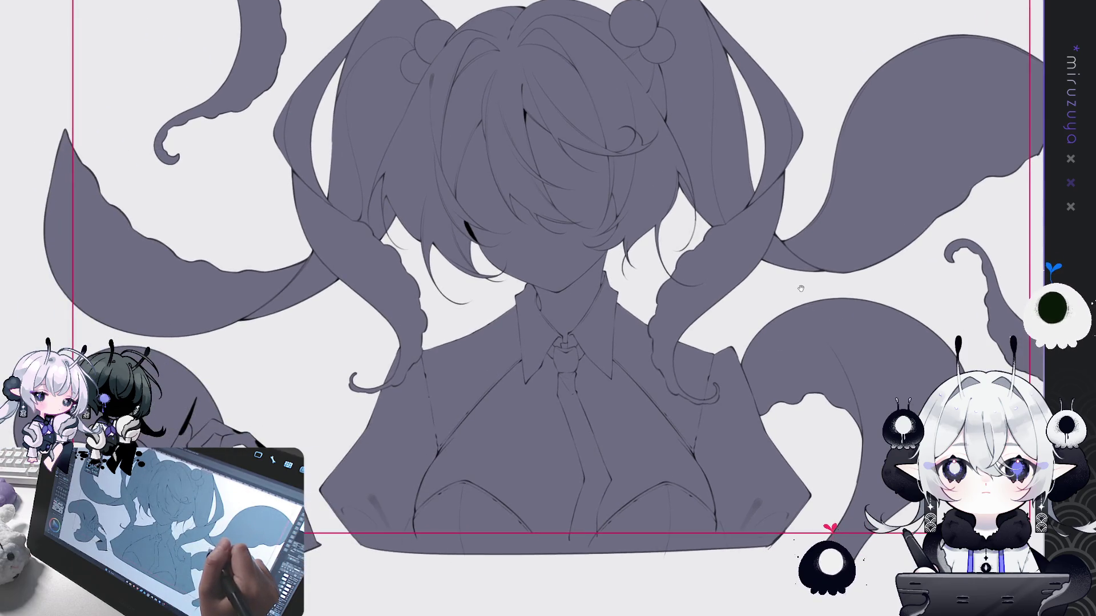
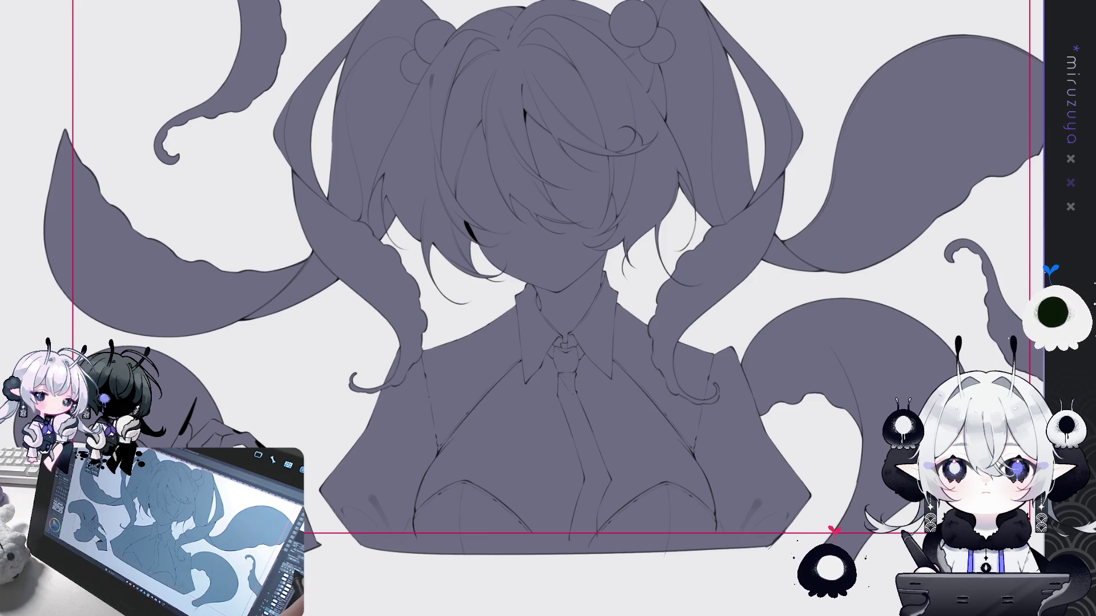
Hide the grey base fill so the line art reads white against the canvas
{"action": "key", "text": "ctrl+minus"}
{"action": "key", "text": "ctrl+minus"}
{"action": "key", "text": "ctrl+minus"}
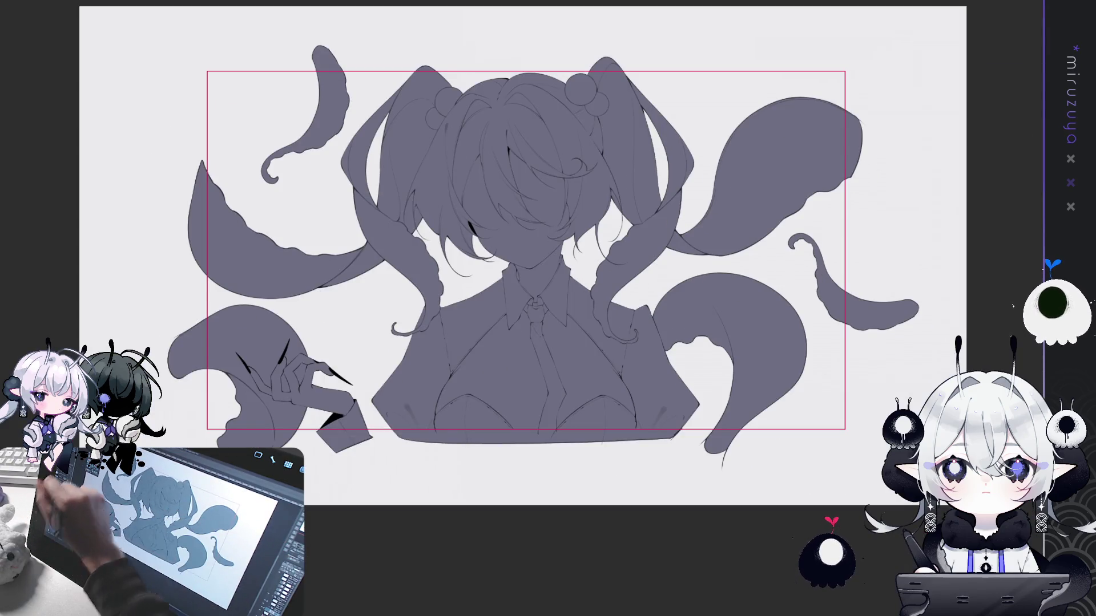
{"action": "key", "text": "ctrl+z"}
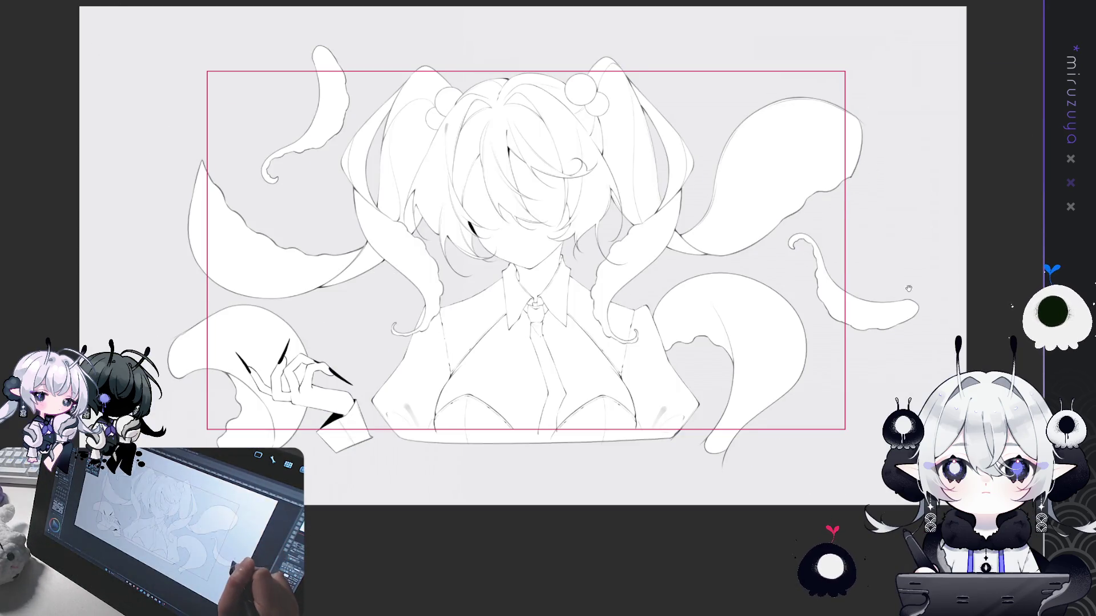
{"action": "left_click_drag", "start_coordinate": [909, 288], "coordinate": [902, 292]}
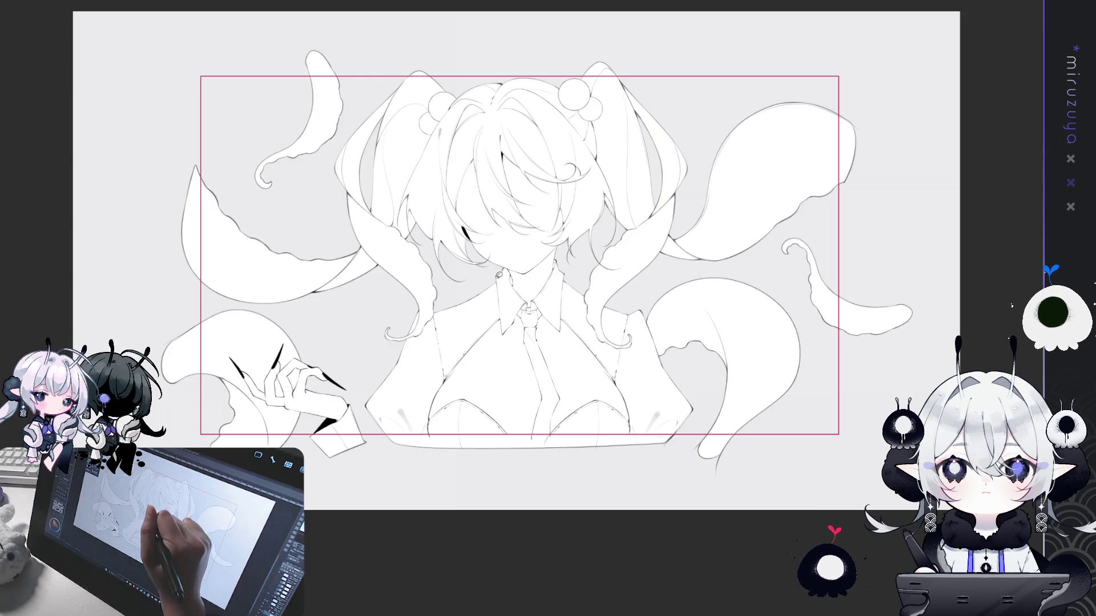
Try contour strokes along the shirt front and torso, undo them, and zoom in on the collar
{"action": "left_click_drag", "start_coordinate": [503, 290], "coordinate": [410, 462]}
{"action": "left_click_drag", "start_coordinate": [432, 292], "coordinate": [386, 360]}
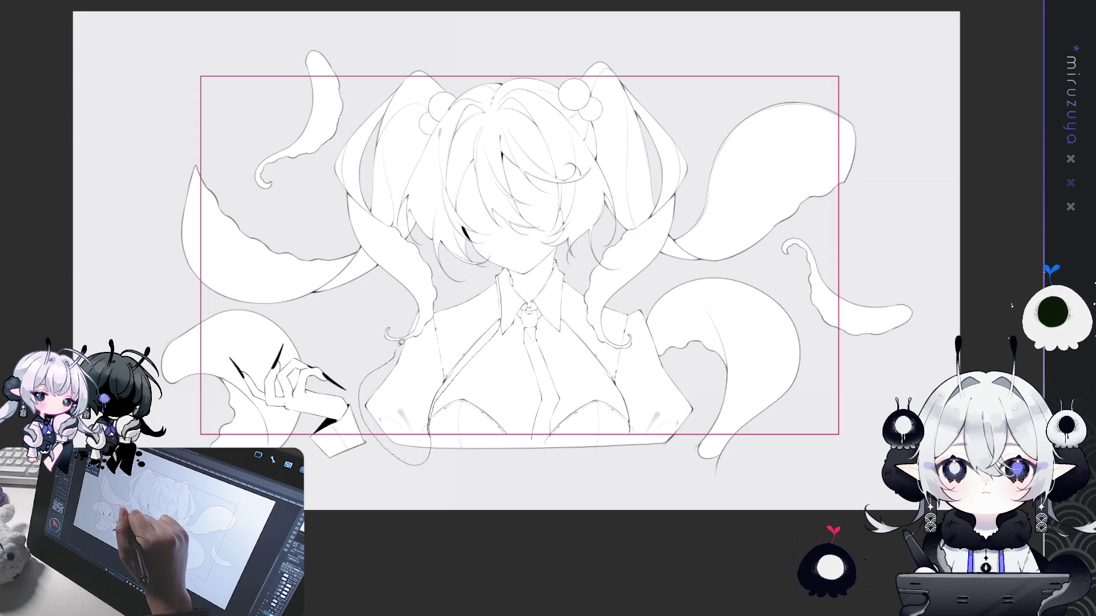
{"action": "key", "text": "ctrl+z"}
{"action": "key", "text": "ctrl+z"}
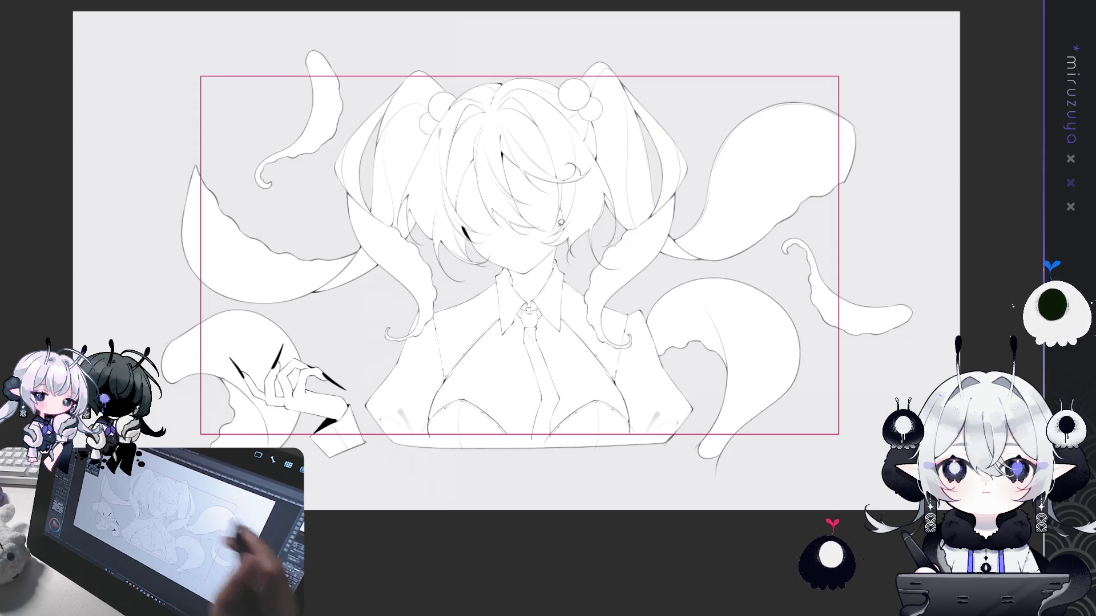
{"action": "key", "text": "ctrl+plus"}
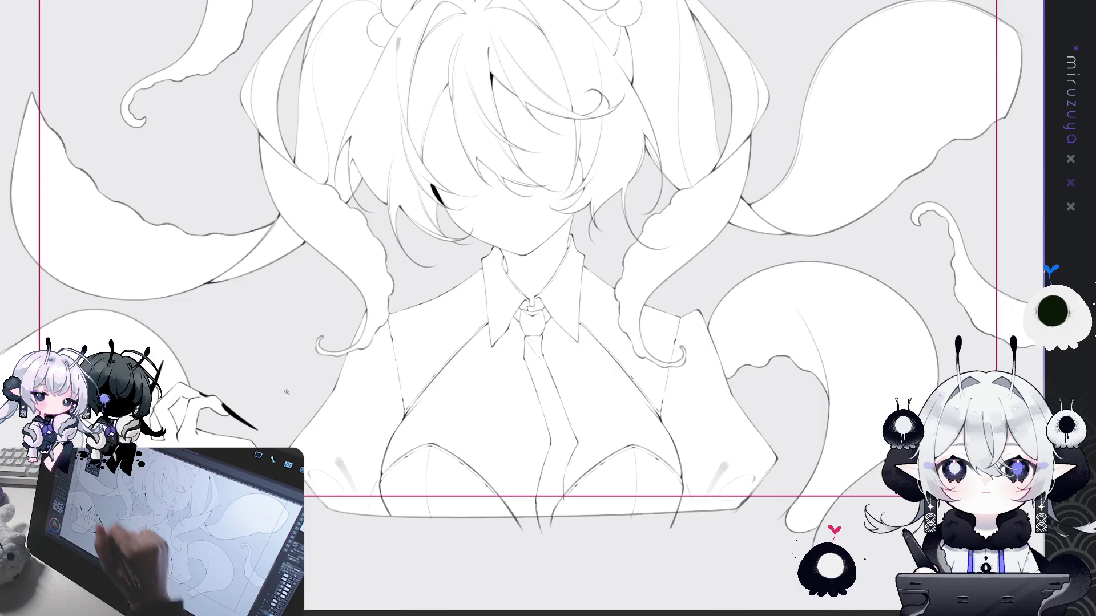
Close the body, shoulder and collar outlines and fill the jacket's left side dark grey
{"action": "mouse_move", "coordinate": [370, 301]}
{"action": "left_mouse_down"}
{"action": "mouse_move", "coordinate": [352, 350]}
{"action": "mouse_move", "coordinate": [289, 430]}
{"action": "mouse_move", "coordinate": [392, 529]}
{"action": "left_mouse_up"}
{"action": "left_click_drag", "start_coordinate": [392, 444], "coordinate": [385, 495]}
{"action": "left_click_drag", "start_coordinate": [489, 334], "coordinate": [452, 376]}
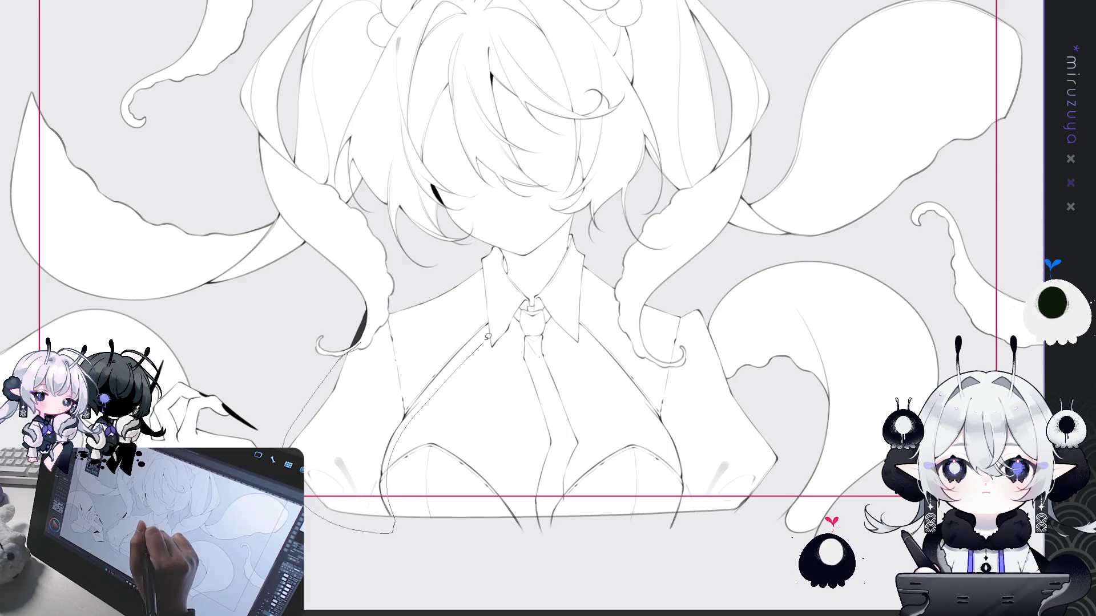
{"action": "left_click_drag", "start_coordinate": [498, 259], "coordinate": [386, 310]}
{"action": "left_click", "coordinate": [343, 410]}
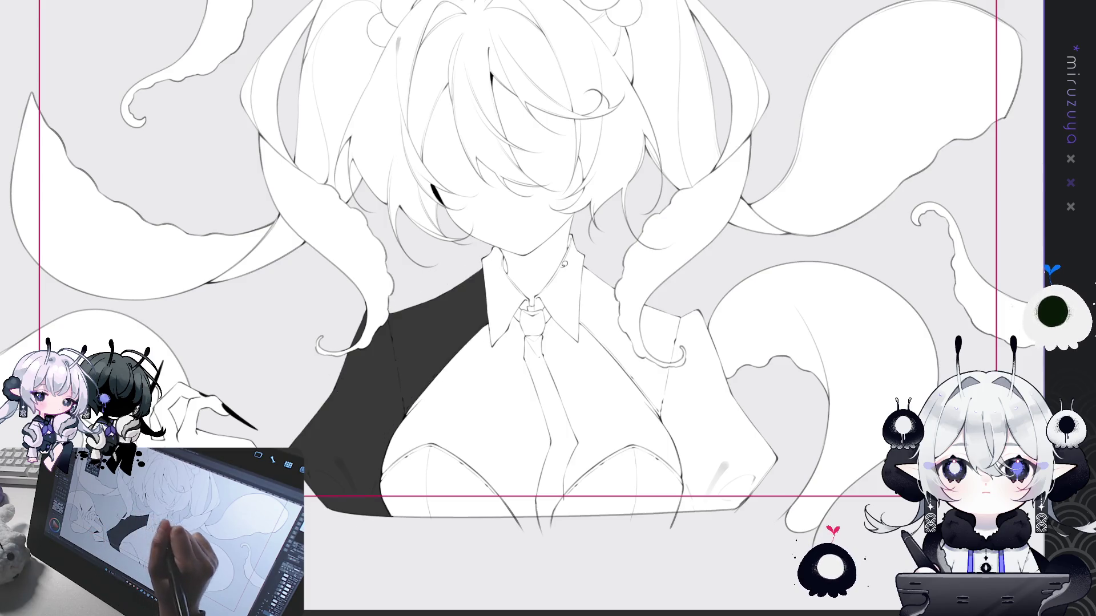
Ink the collar and tie knot lines, then fill the tie knot and body solid dark
{"action": "left_click_drag", "start_coordinate": [531, 301], "coordinate": [516, 331]}
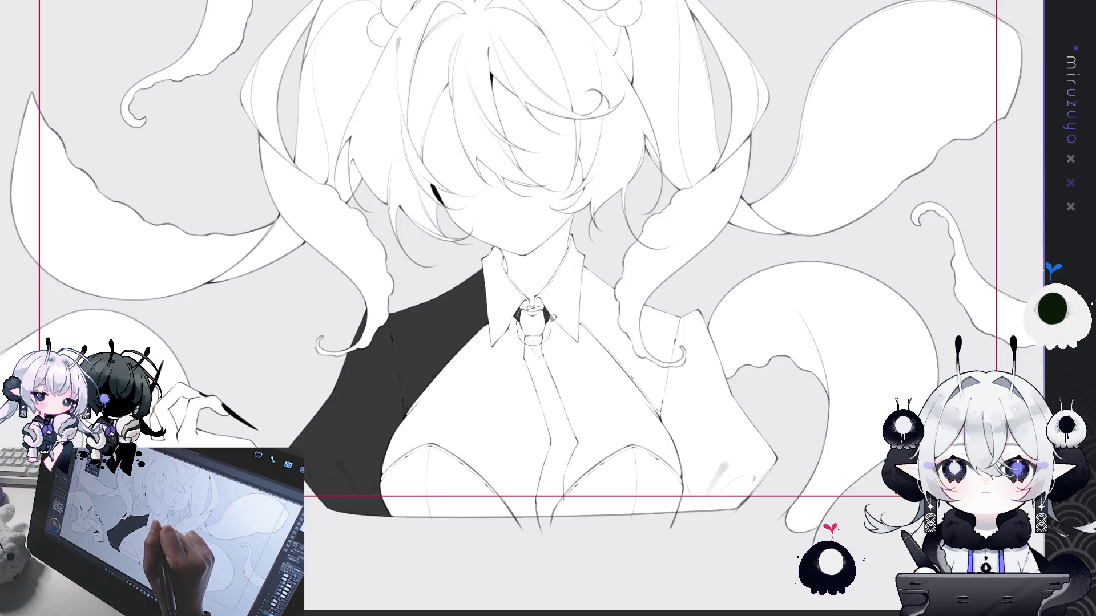
{"action": "left_click", "coordinate": [532, 321]}
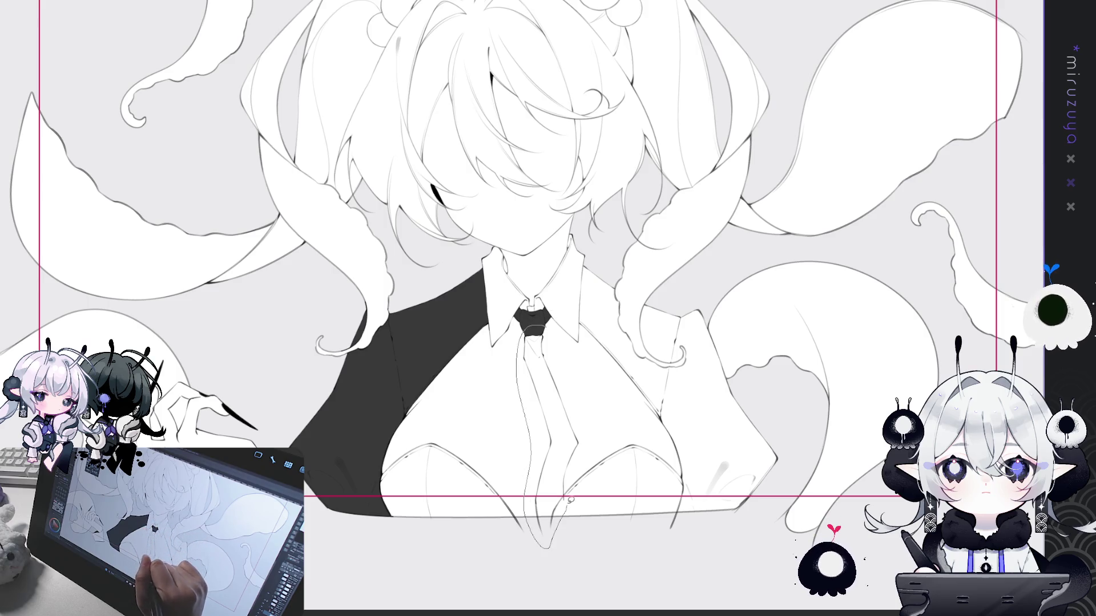
{"action": "left_click", "coordinate": [549, 446]}
Ink the button and right shirt edges, then fill the jacket right of the tie dark grey
{"action": "left_click_drag", "start_coordinate": [548, 343], "coordinate": [445, 338]}
{"action": "left_click_drag", "start_coordinate": [482, 250], "coordinate": [471, 287]}
{"action": "left_click_drag", "start_coordinate": [504, 352], "coordinate": [554, 412]}
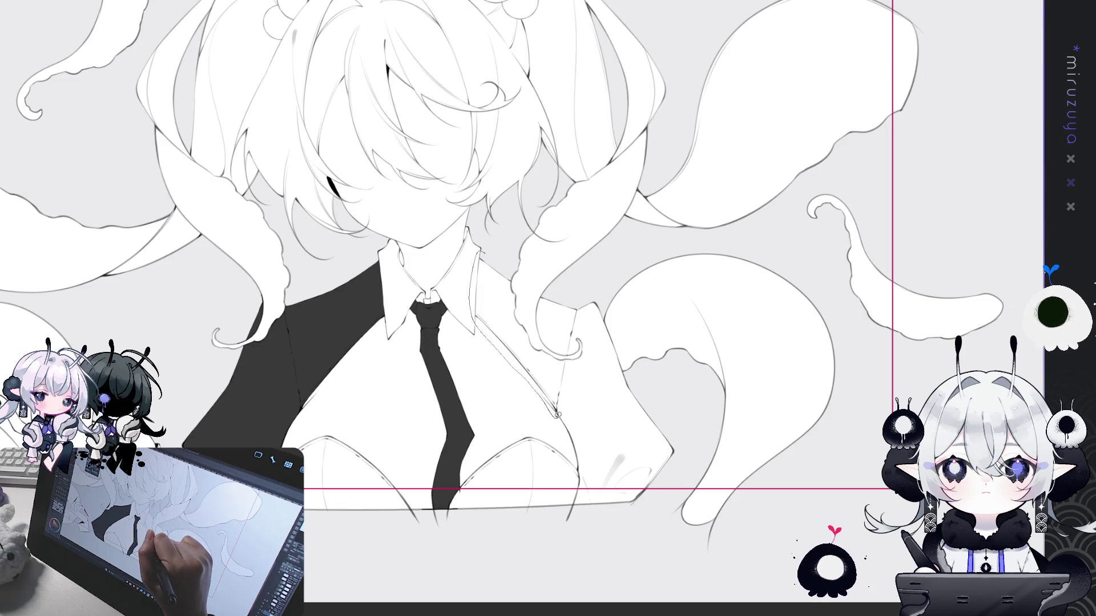
{"action": "mouse_move", "coordinate": [676, 494]}
{"action": "left_mouse_down"}
{"action": "mouse_move", "coordinate": [650, 399]}
{"action": "mouse_move", "coordinate": [570, 281]}
{"action": "left_mouse_up"}
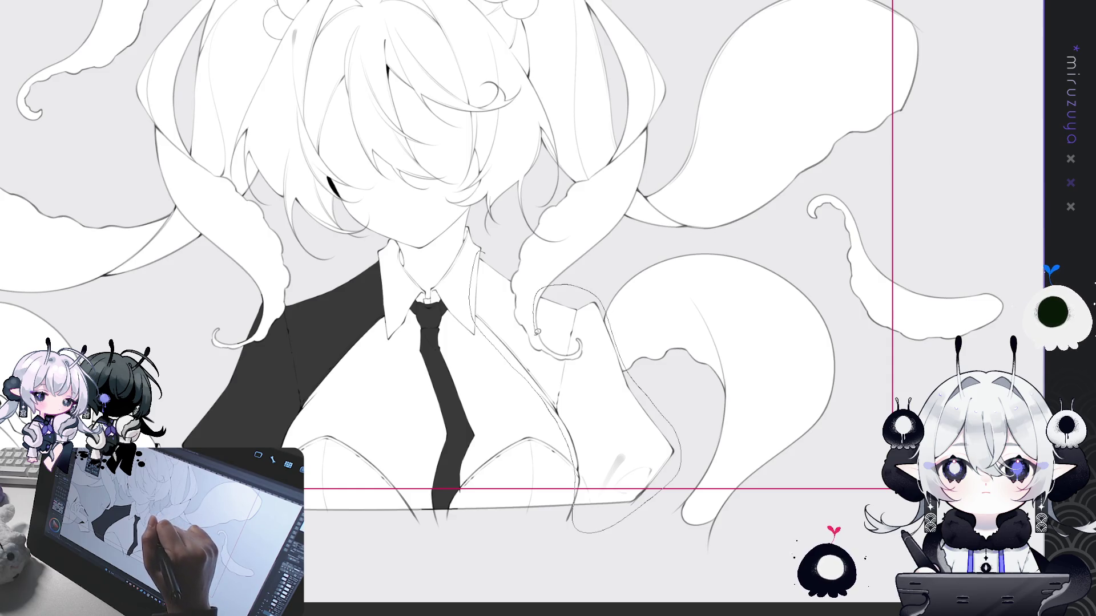
{"action": "left_click", "coordinate": [509, 272]}
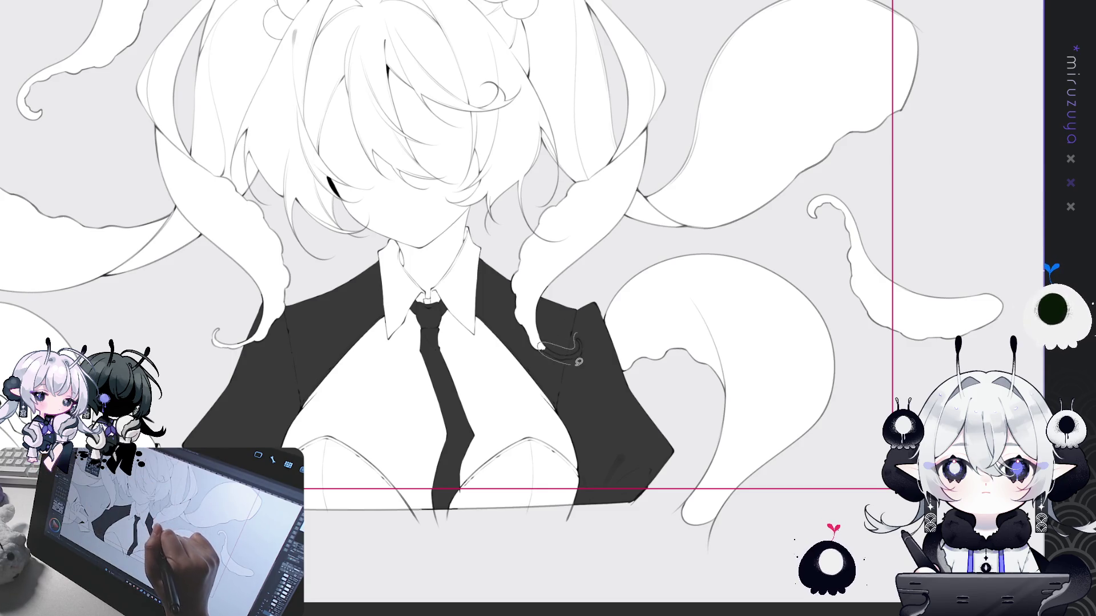
Paint the tentacle tip overlapping the jacket back to white so it sits in front
{"action": "left_click_drag", "start_coordinate": [577, 361], "coordinate": [548, 347]}
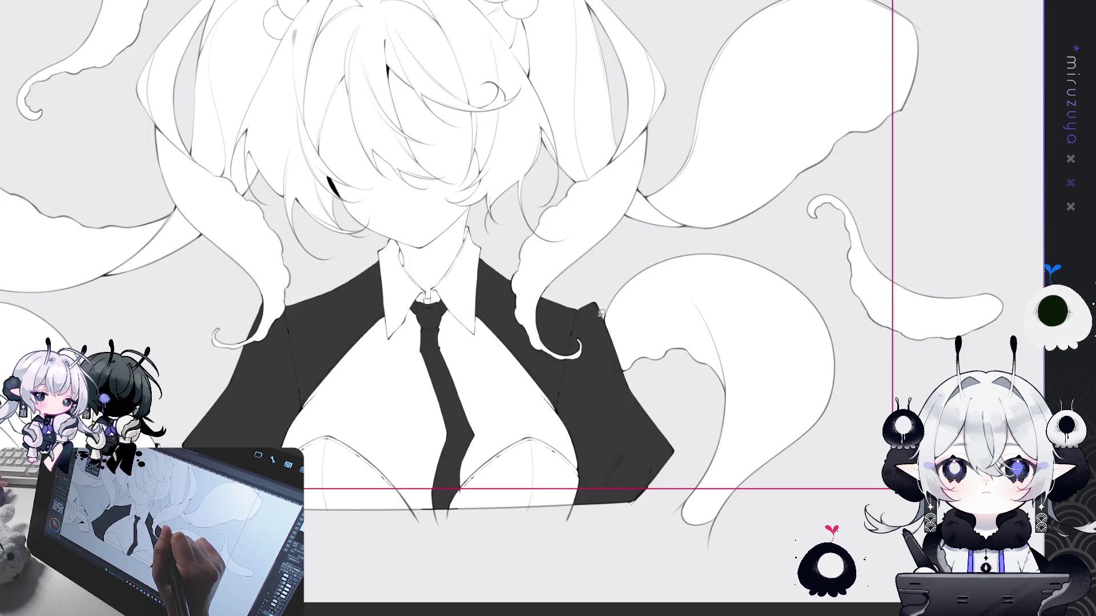
{"action": "left_click_drag", "start_coordinate": [784, 217], "coordinate": [771, 280]}
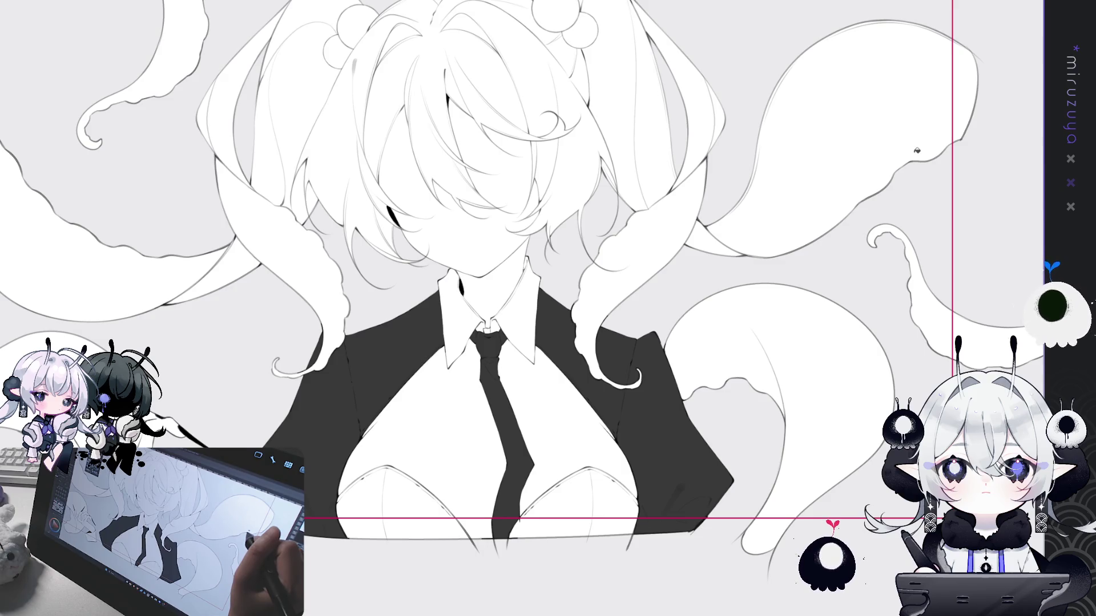
{"action": "scroll", "coordinate": [548, 308], "scroll_direction": "up", "scroll_amount": 3}
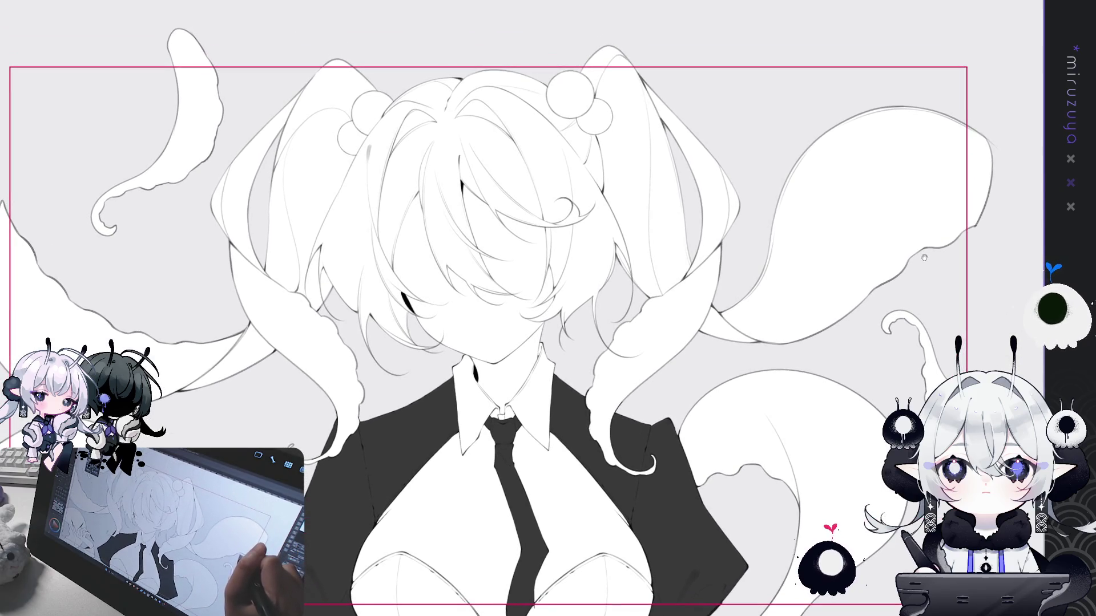
Fill both chest areas under the jacket and tie dark grey
{"action": "left_click_drag", "start_coordinate": [923, 257], "coordinate": [938, 210]}
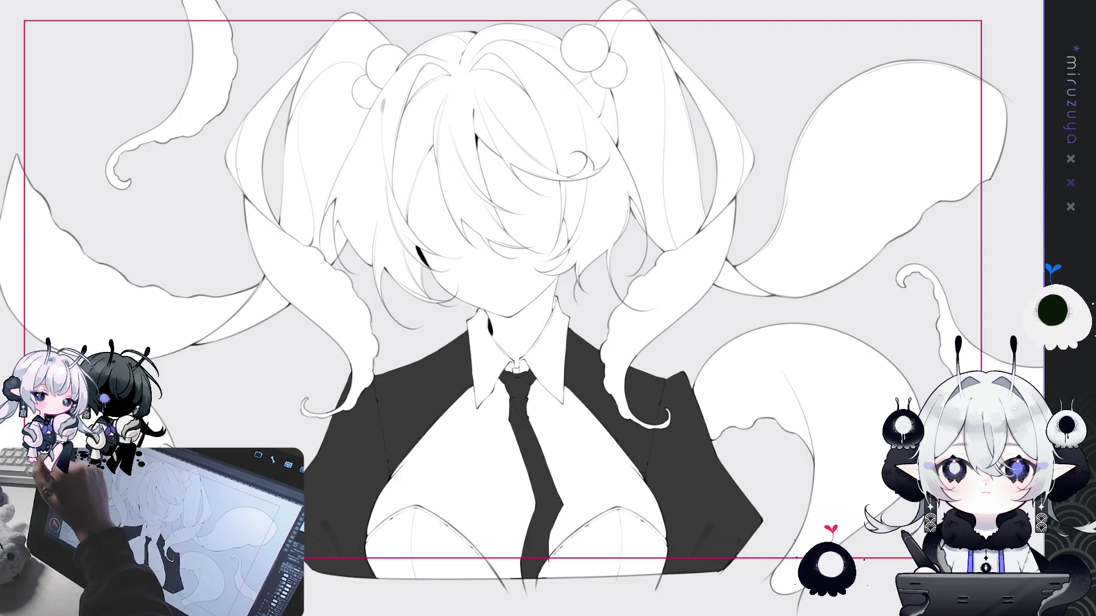
{"action": "left_click_drag", "start_coordinate": [410, 499], "coordinate": [396, 422]}
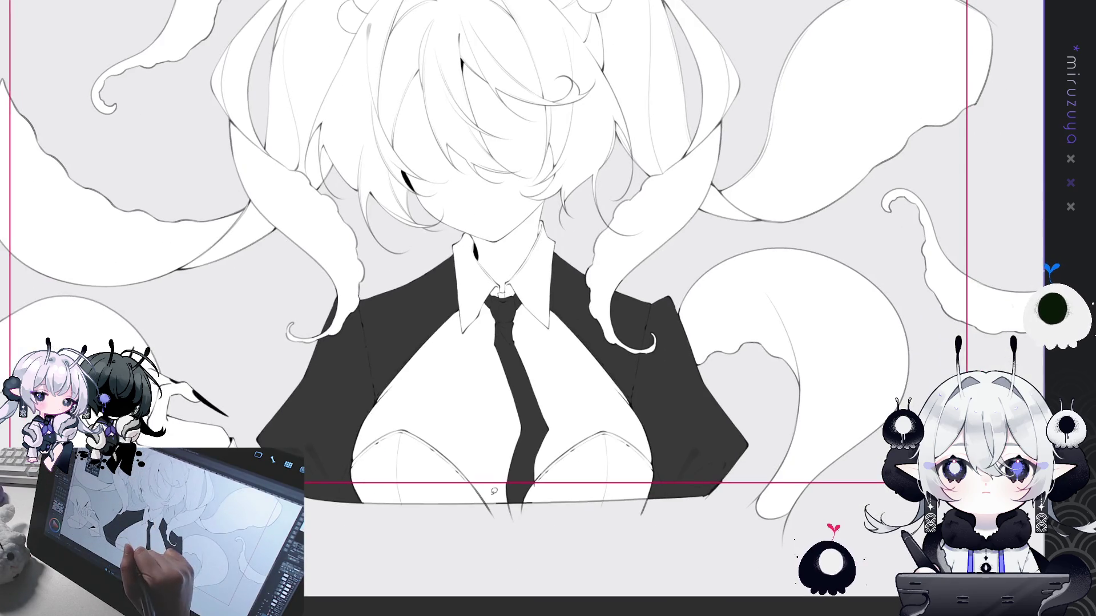
{"action": "left_click", "coordinate": [397, 429]}
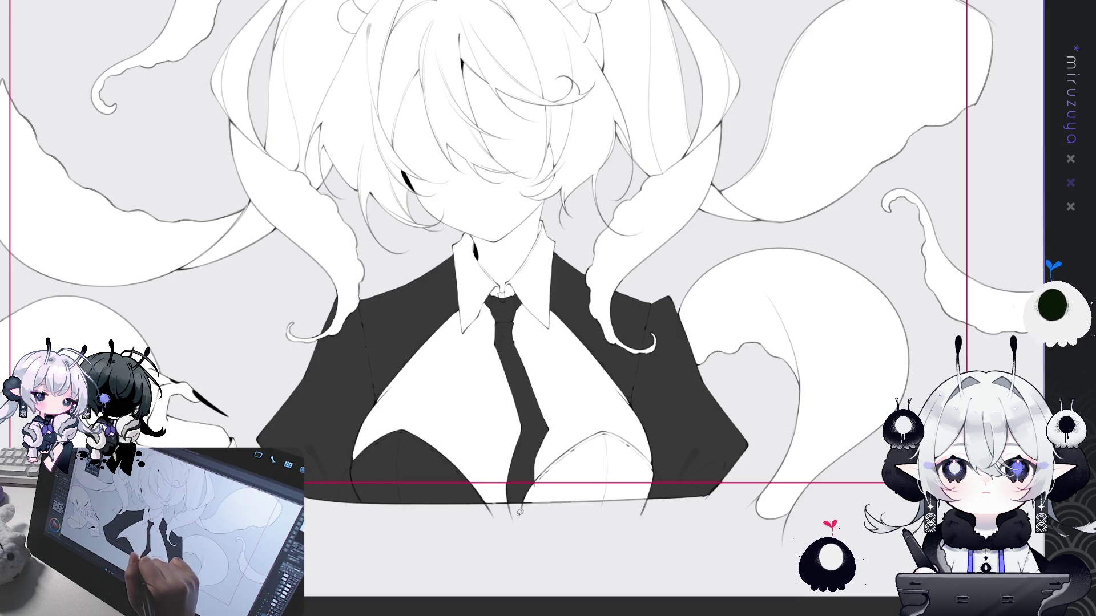
{"action": "left_click", "coordinate": [644, 429]}
Fill the large lower-right tentacle solid dark grey
{"action": "left_click_drag", "start_coordinate": [799, 282], "coordinate": [774, 331]}
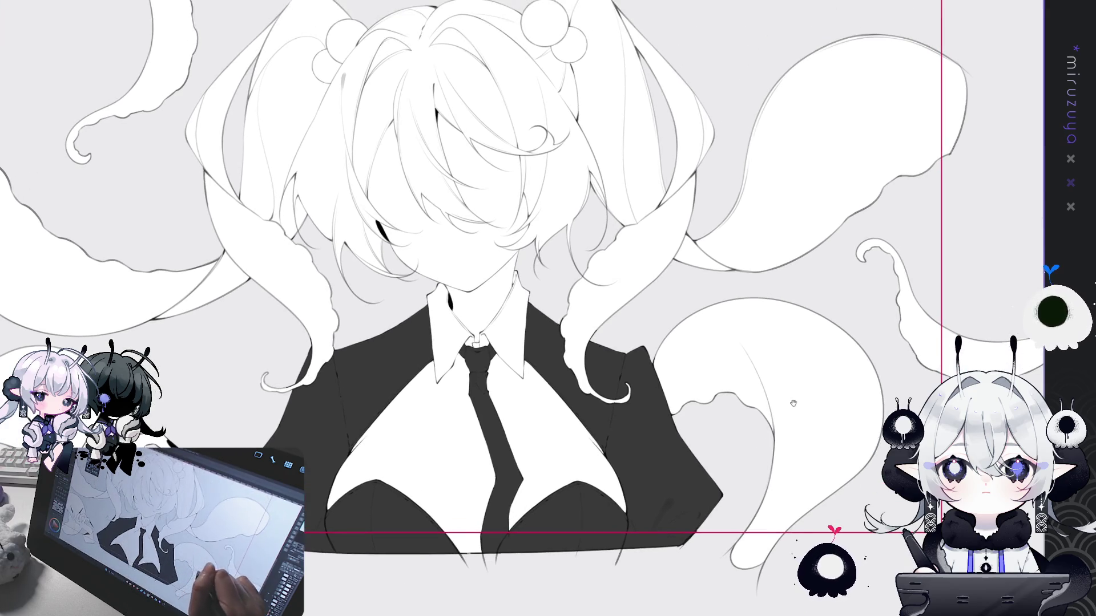
{"action": "mouse_move", "coordinate": [672, 415]}
{"action": "left_mouse_down"}
{"action": "mouse_move", "coordinate": [654, 414]}
{"action": "mouse_move", "coordinate": [692, 361]}
{"action": "left_mouse_up"}
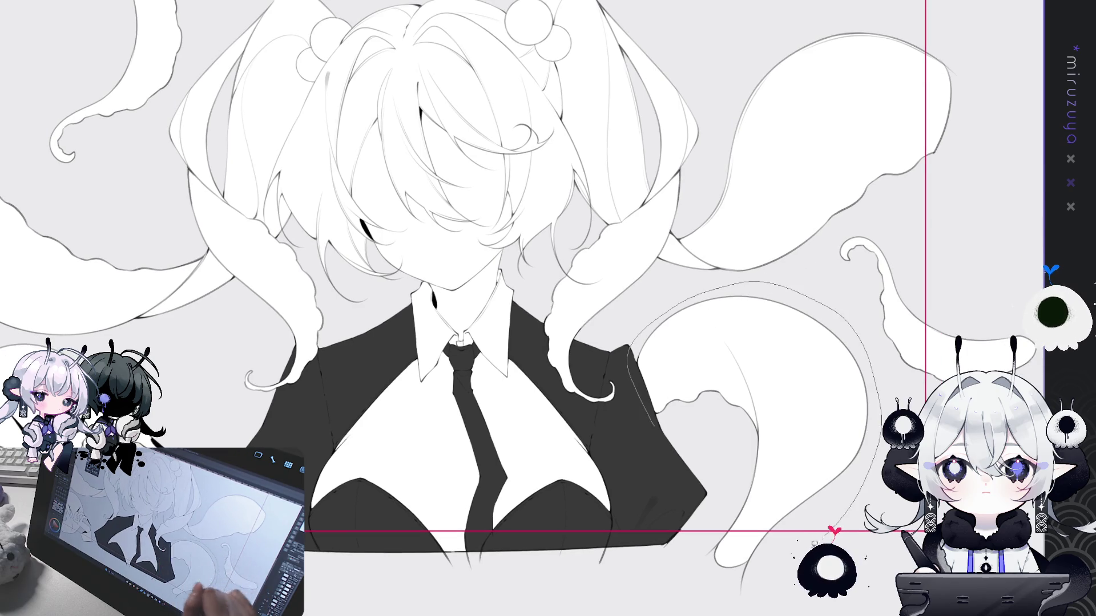
{"action": "left_click", "coordinate": [692, 361]}
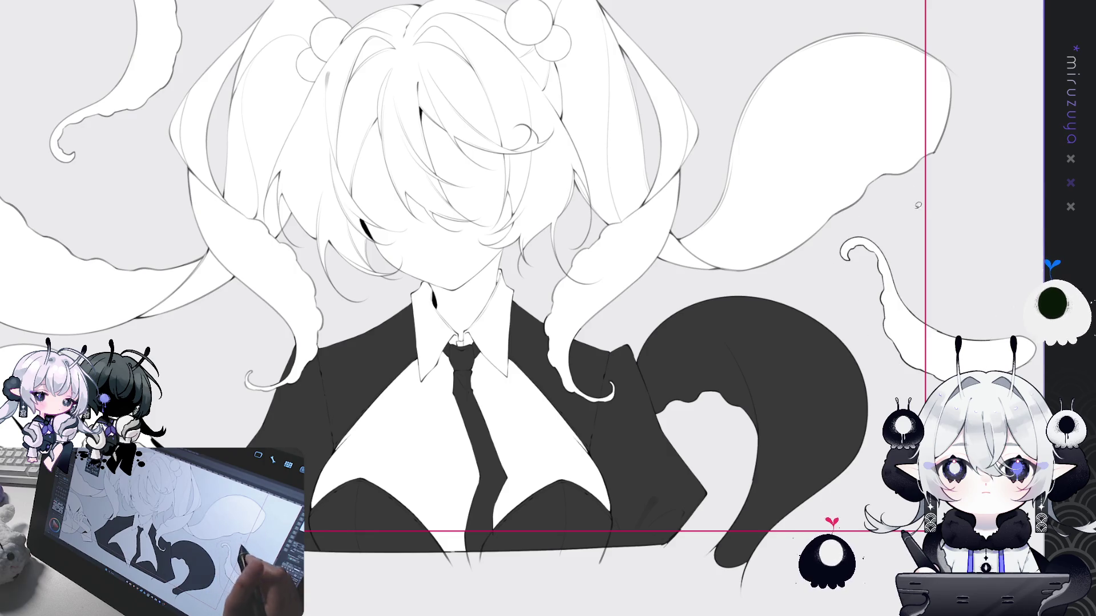
Paint the curled right tentacle stroke and fill both hair buns dark grey
{"action": "left_click_drag", "start_coordinate": [916, 342], "coordinate": [847, 248]}
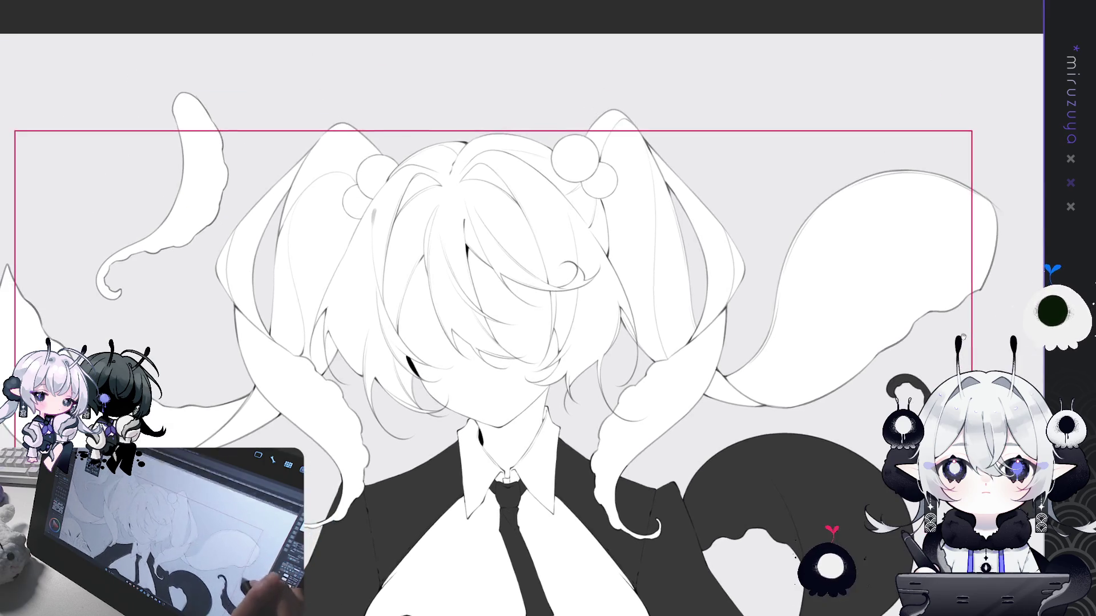
{"action": "scroll", "coordinate": [929, 293], "scroll_direction": "up", "scroll_amount": 2}
{"action": "left_click_drag", "start_coordinate": [929, 294], "coordinate": [891, 298]}
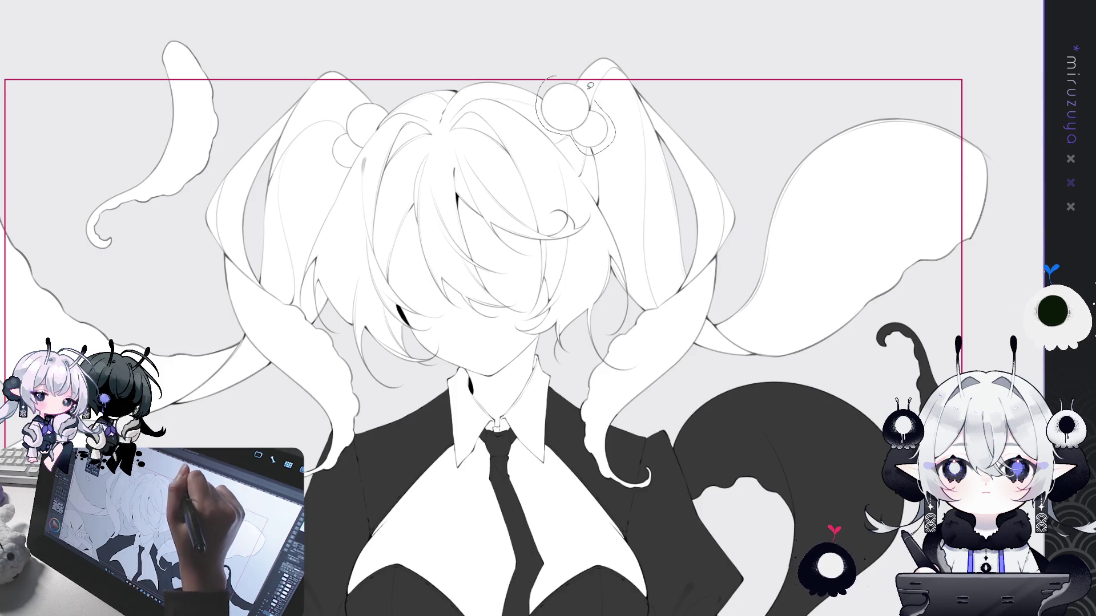
{"action": "left_click_drag", "start_coordinate": [565, 130], "coordinate": [577, 52]}
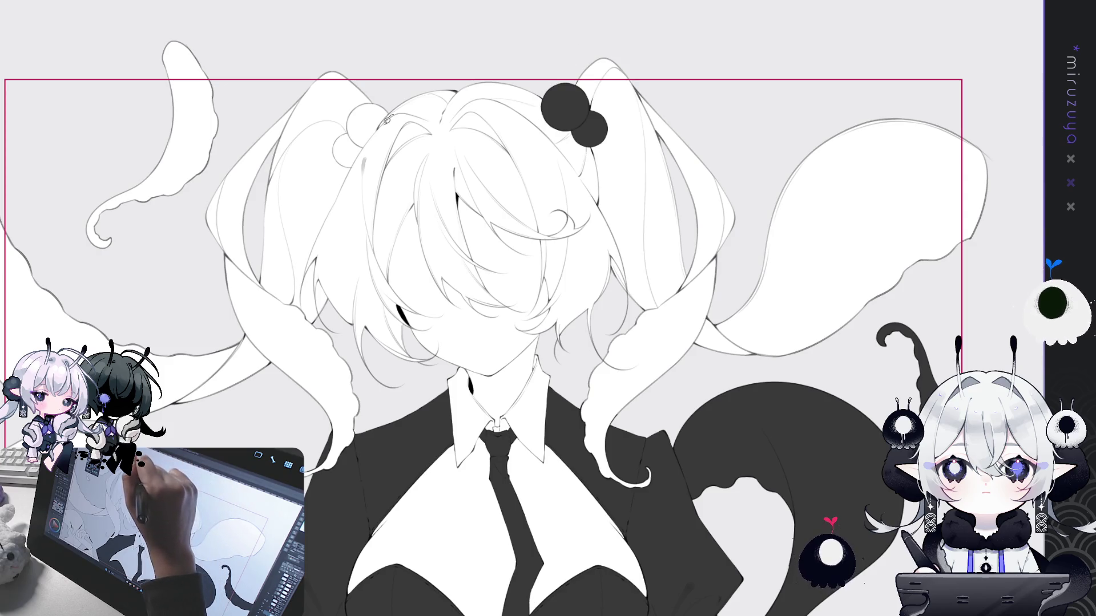
{"action": "left_click_drag", "start_coordinate": [363, 151], "coordinate": [368, 112]}
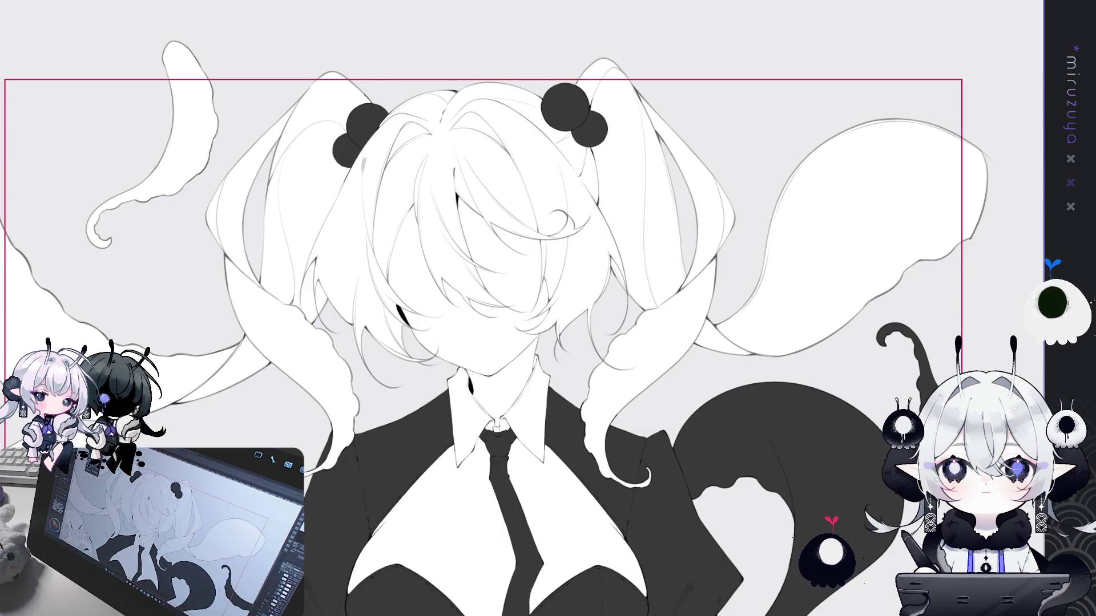
Trace lasso outlines around the dark tail, hair, left tentacle and the arcing top shape for filling
{"action": "left_click_drag", "start_coordinate": [548, 343], "coordinate": [614, 319]}
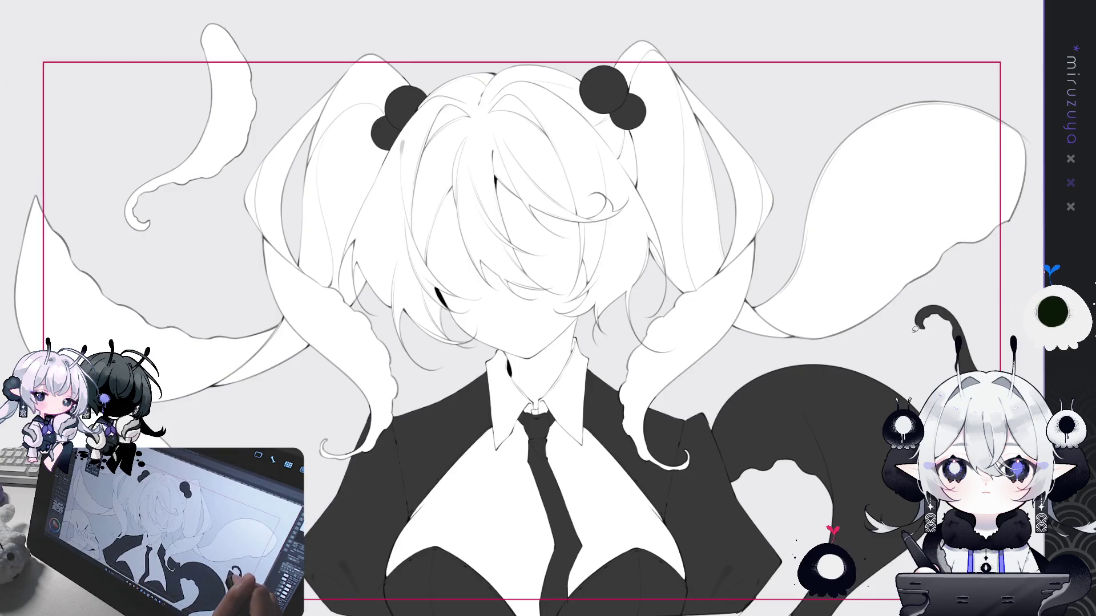
{"action": "left_click_drag", "start_coordinate": [887, 348], "coordinate": [729, 482]}
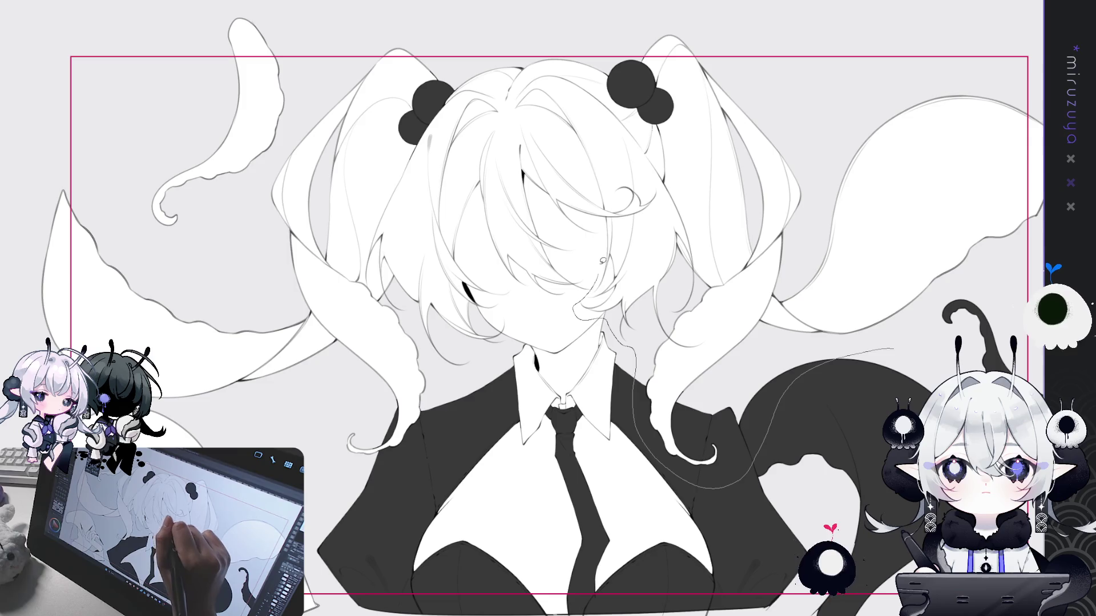
{"action": "left_click_drag", "start_coordinate": [550, 224], "coordinate": [584, 255]}
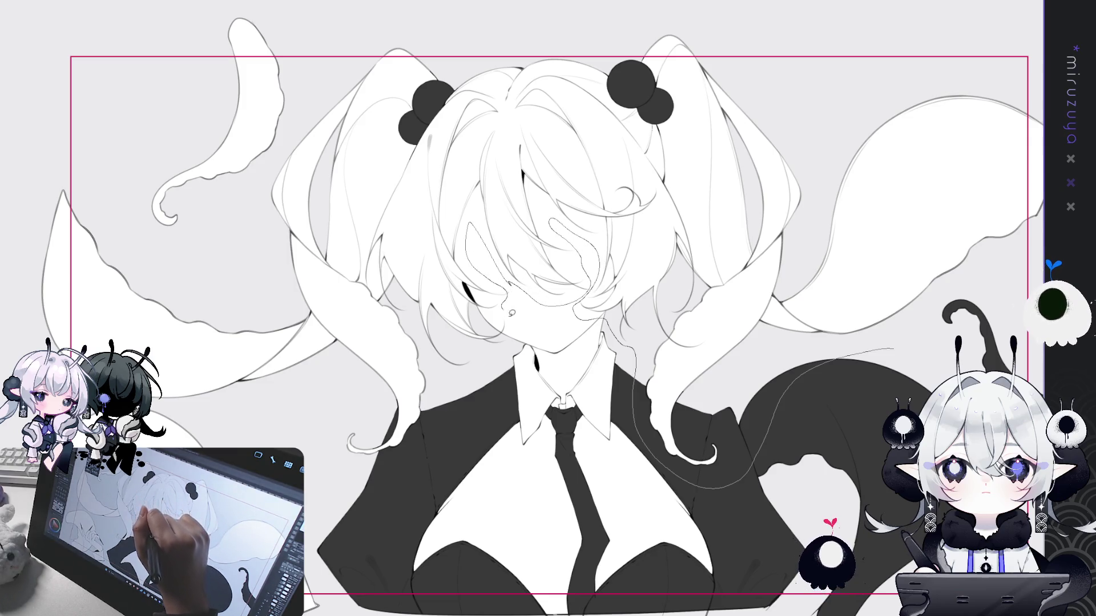
{"action": "left_click_drag", "start_coordinate": [415, 476], "coordinate": [338, 451]}
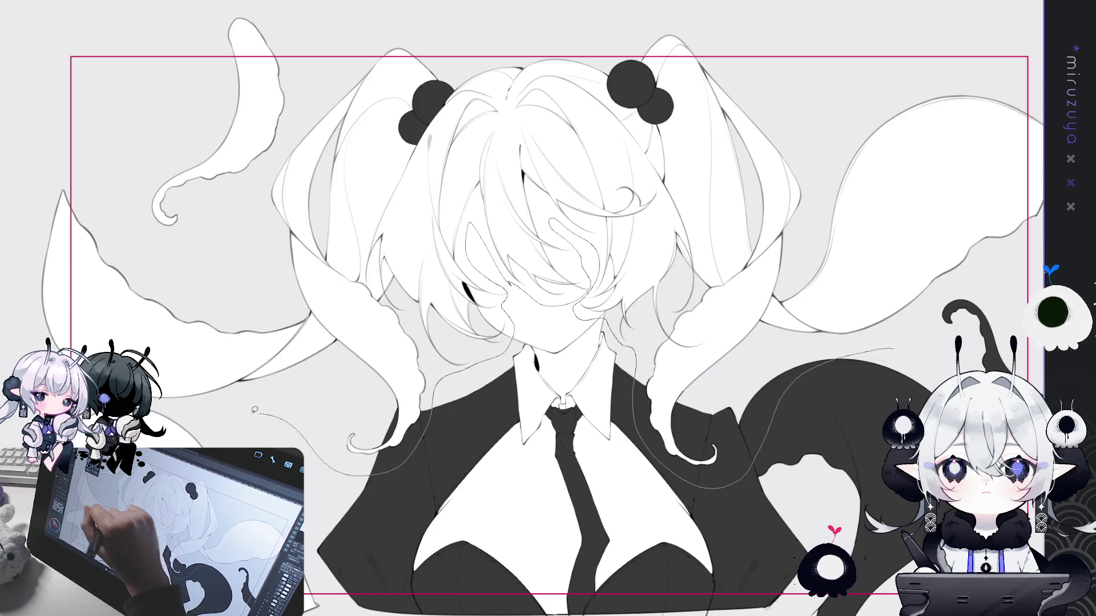
{"action": "left_click_drag", "start_coordinate": [39, 336], "coordinate": [13, 248]}
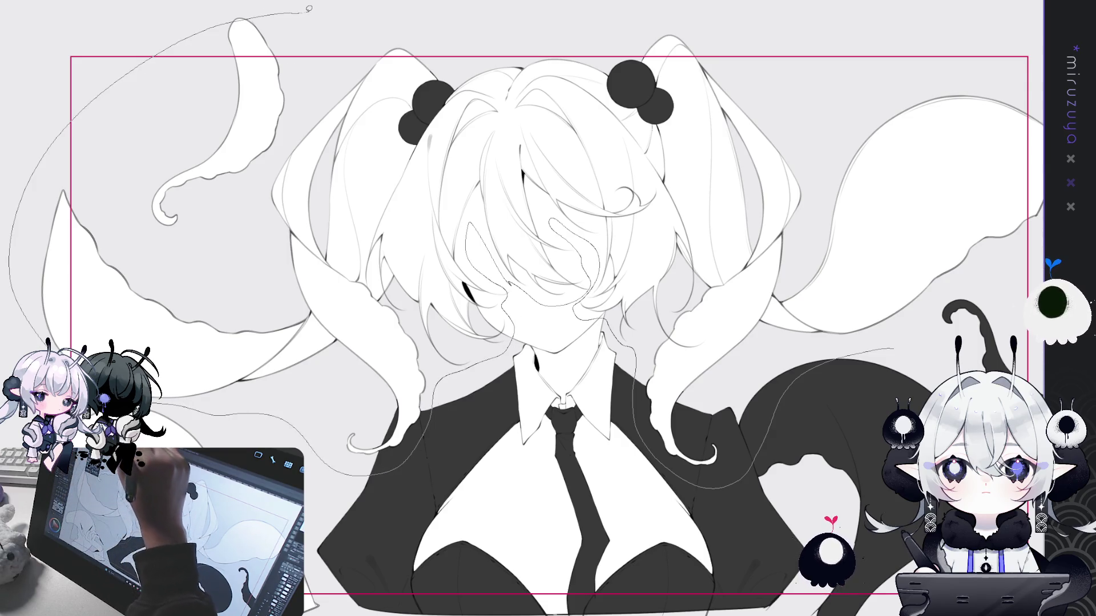
{"action": "left_click_drag", "start_coordinate": [548, 308], "coordinate": [548, 369]}
{"action": "left_click_drag", "start_coordinate": [10, 320], "coordinate": [1035, 145]}
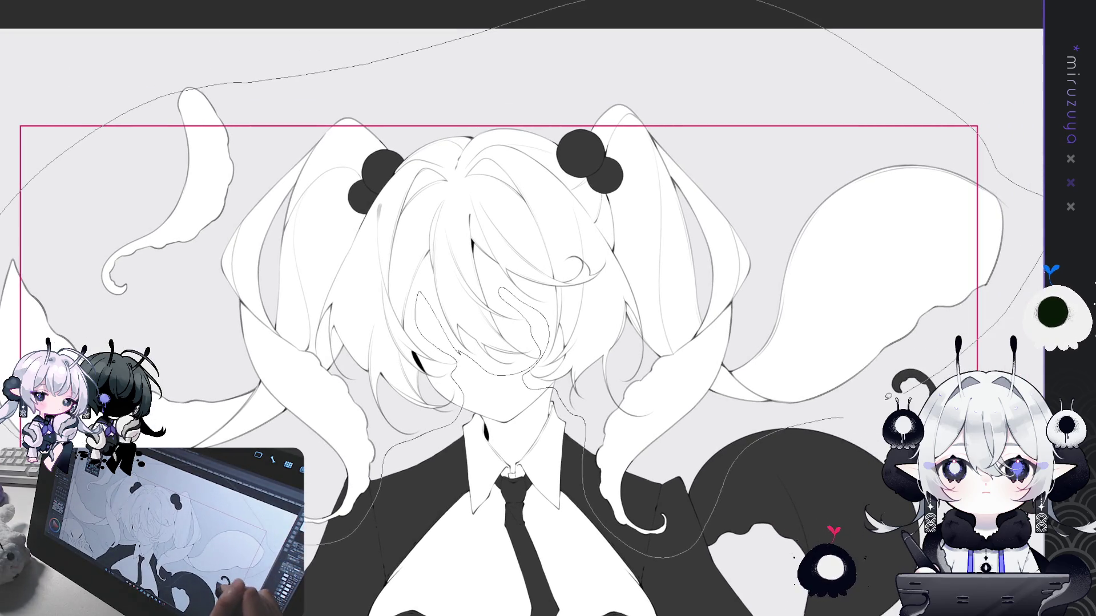
{"action": "left_click_drag", "start_coordinate": [548, 309], "coordinate": [670, 302]}
{"action": "left_click_drag", "start_coordinate": [324, 58], "coordinate": [380, 146]}
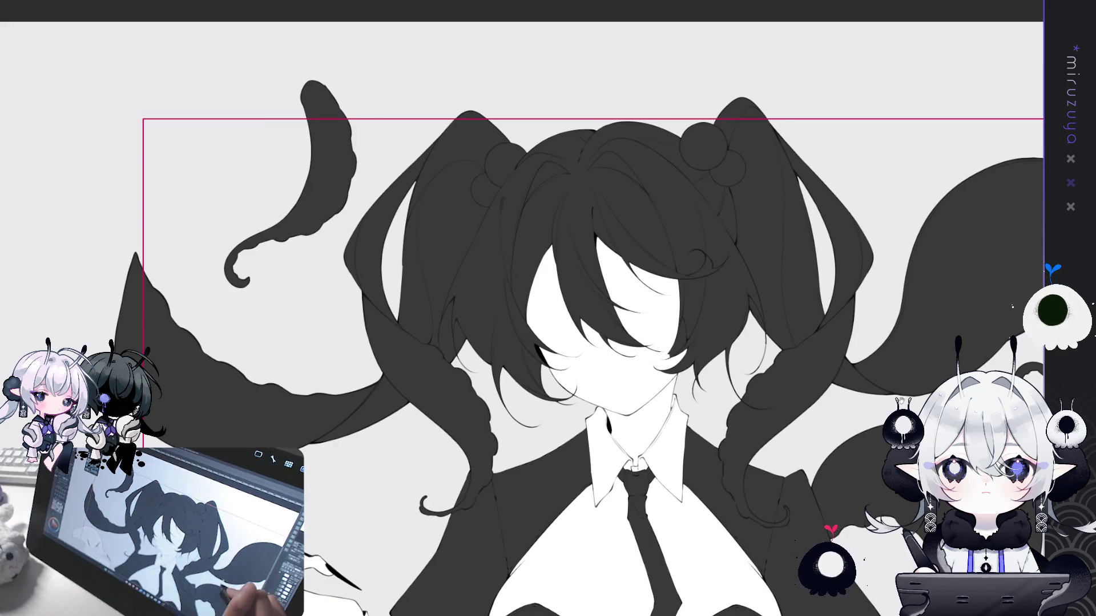
Lasso-fill the upper-left and lower-left tentacles and the sleeve cuff dark grey
{"action": "left_click_drag", "start_coordinate": [548, 308], "coordinate": [531, 208]}
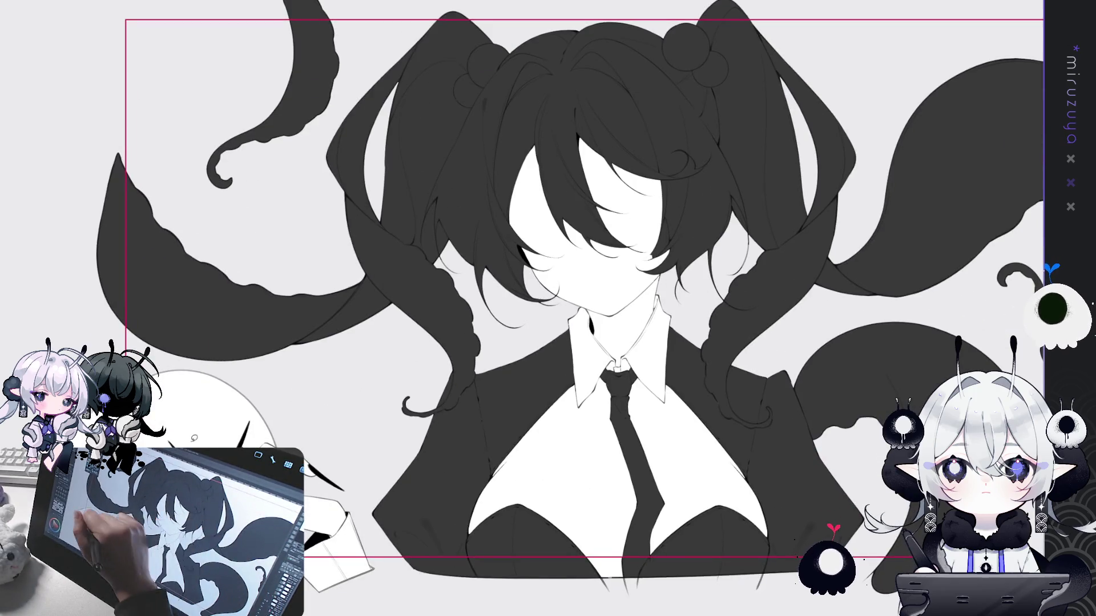
{"action": "left_click_drag", "start_coordinate": [548, 309], "coordinate": [559, 285]}
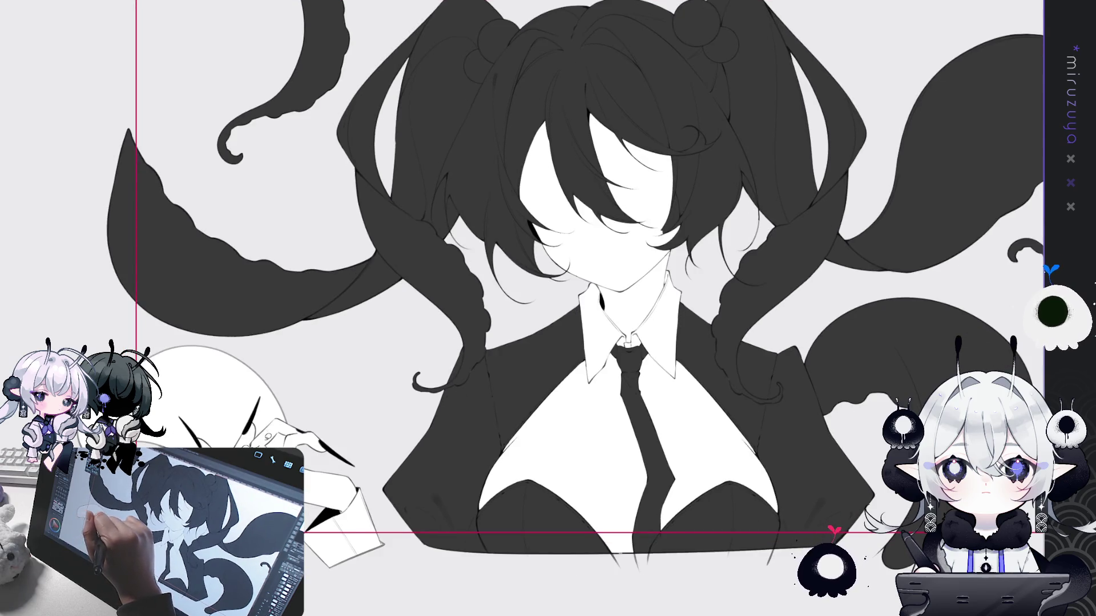
{"action": "left_click_drag", "start_coordinate": [192, 313], "coordinate": [320, 487]}
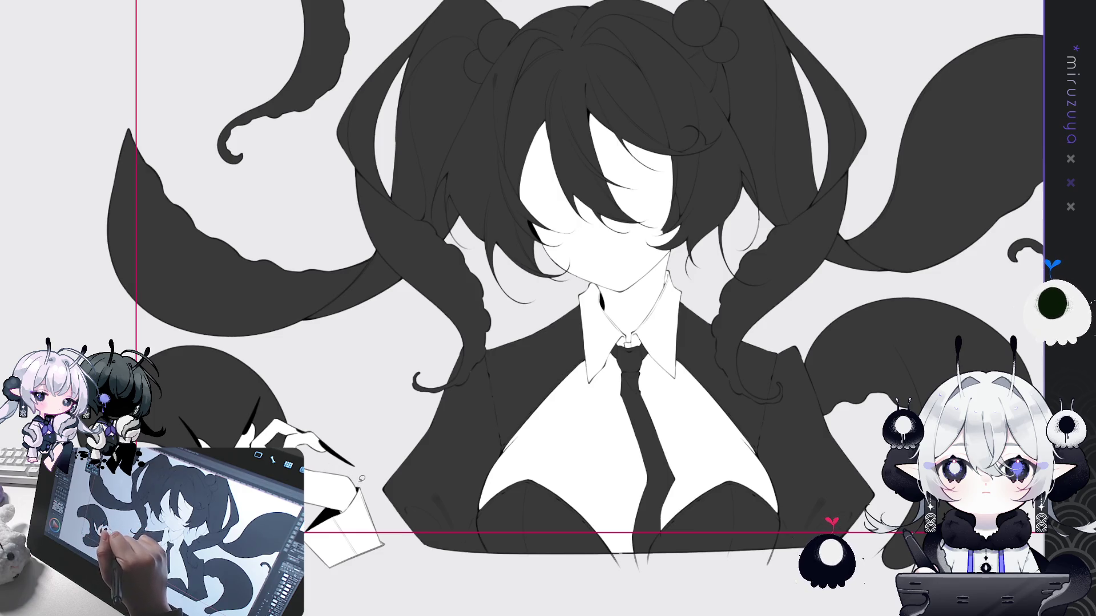
{"action": "left_click_drag", "start_coordinate": [320, 503], "coordinate": [372, 462]}
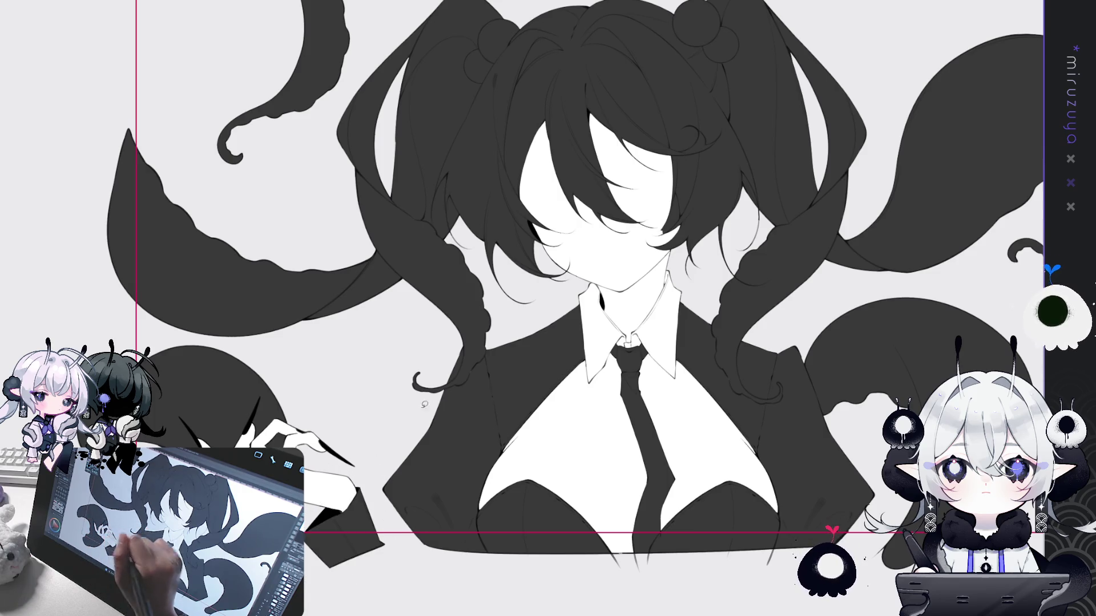
Trace around the shirt collar and fill it dark grey
{"action": "left_click_drag", "start_coordinate": [728, 110], "coordinate": [611, 182]}
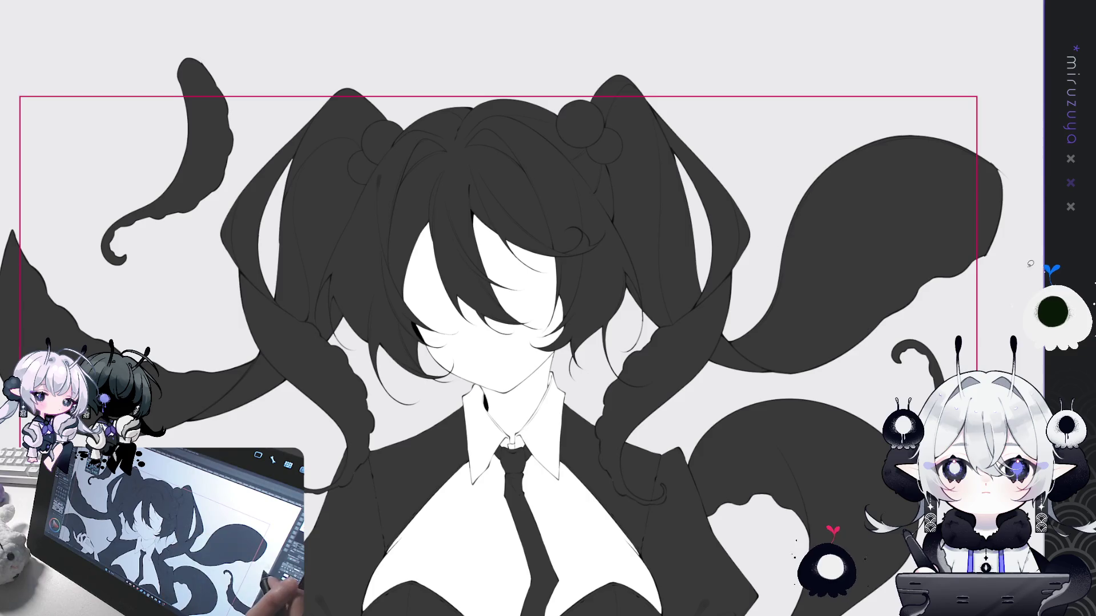
{"action": "scroll", "coordinate": [685, 302], "scroll_direction": "down", "scroll_amount": 2}
{"action": "scroll", "coordinate": [797, 299], "scroll_direction": "down", "scroll_amount": 2}
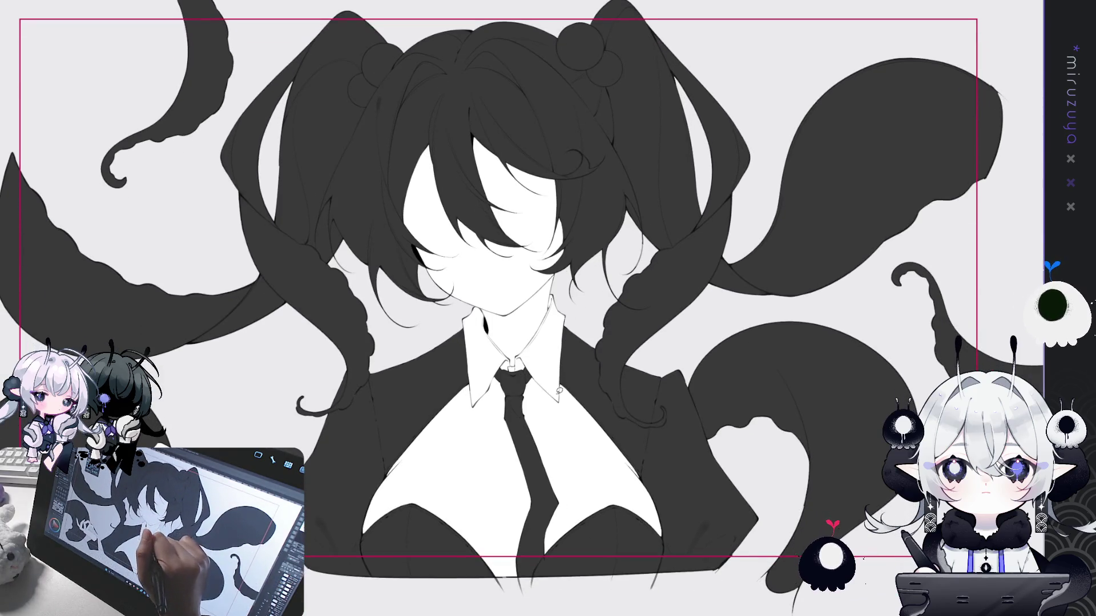
{"action": "left_click_drag", "start_coordinate": [451, 326], "coordinate": [480, 299]}
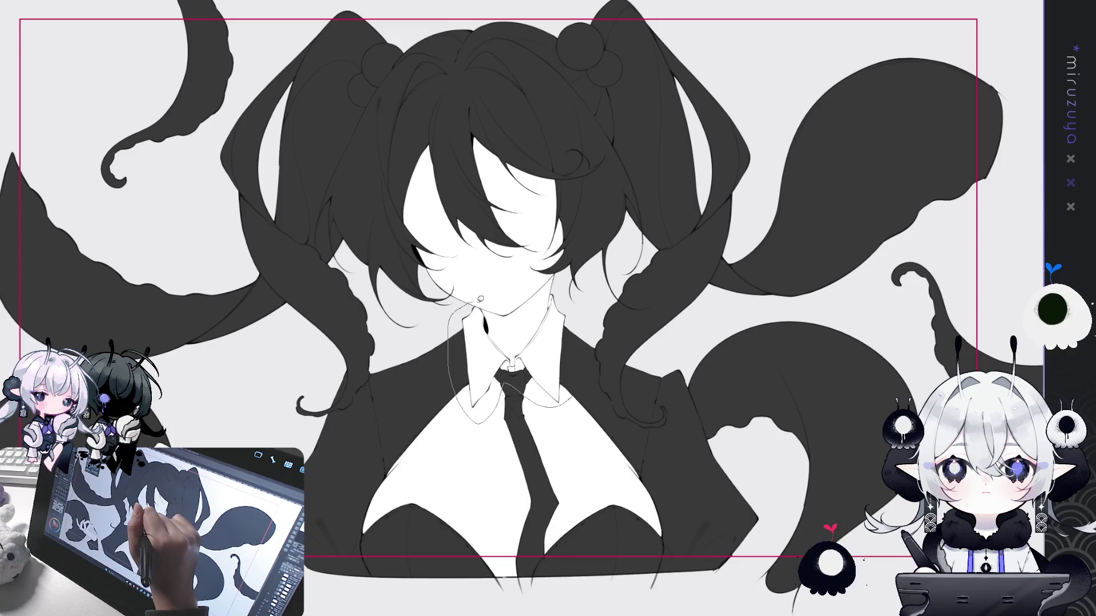
{"action": "left_click_drag", "start_coordinate": [558, 291], "coordinate": [561, 297]}
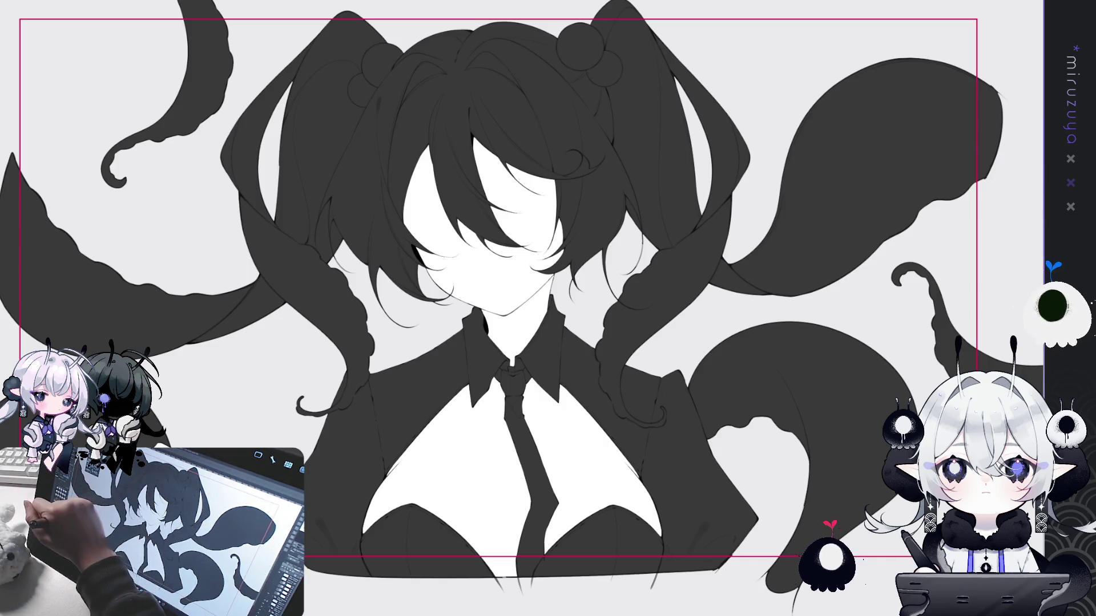
Hide the dark flat fill and show the light grey tone over the hair, then fit the view on the buns
{"action": "key", "text": "ctrl+z"}
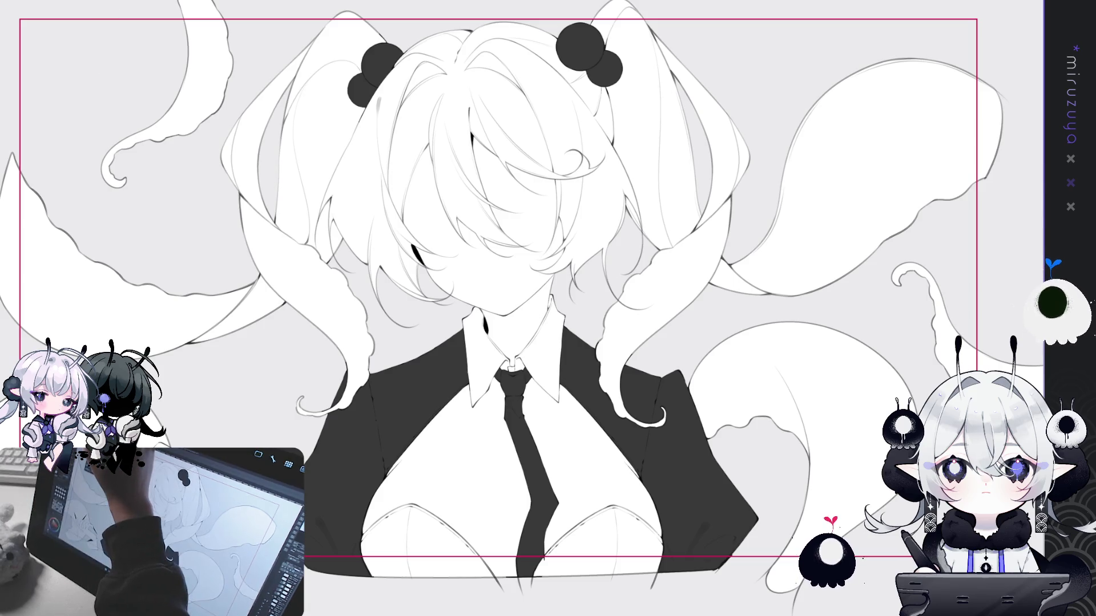
{"action": "key", "text": "ctrl+y"}
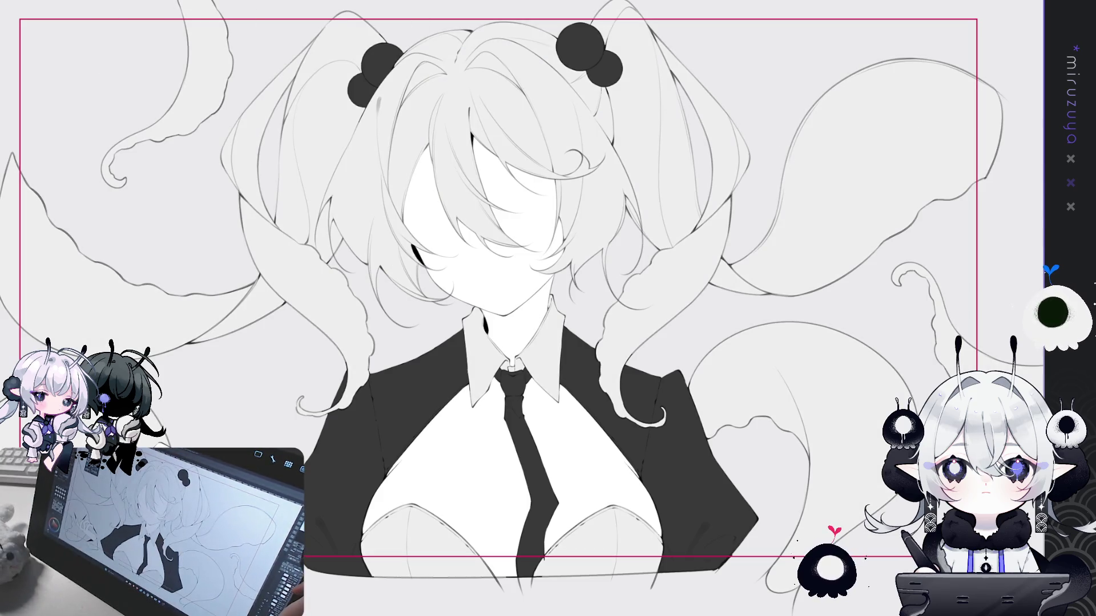
{"action": "key", "text": "ctrl+0"}
{"action": "key", "text": "ctrl+0"}
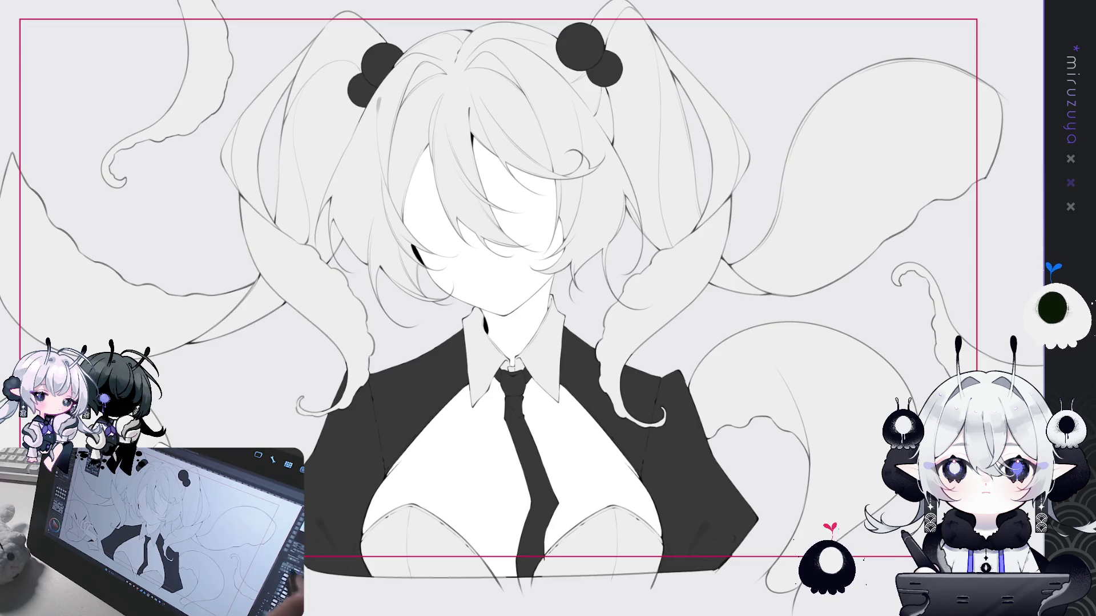
{"action": "left_click_drag", "start_coordinate": [548, 309], "coordinate": [526, 364]}
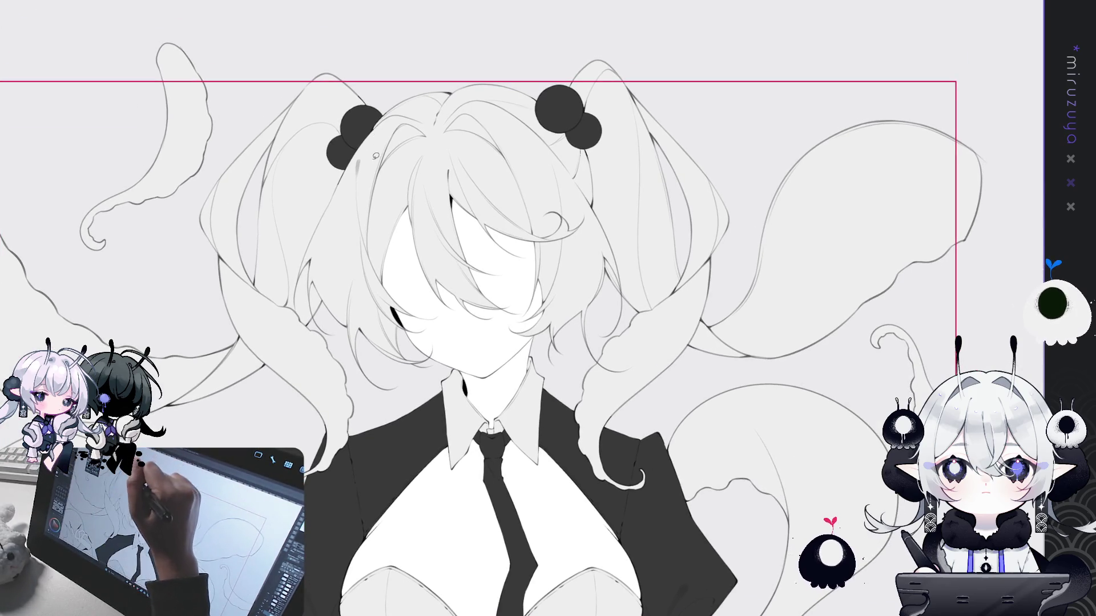
Select both hair buns, lighten them to match the hair, and clear the selection
{"action": "left_click_drag", "start_coordinate": [375, 156], "coordinate": [359, 175]}
{"action": "left_click_drag", "start_coordinate": [531, 86], "coordinate": [599, 171]}
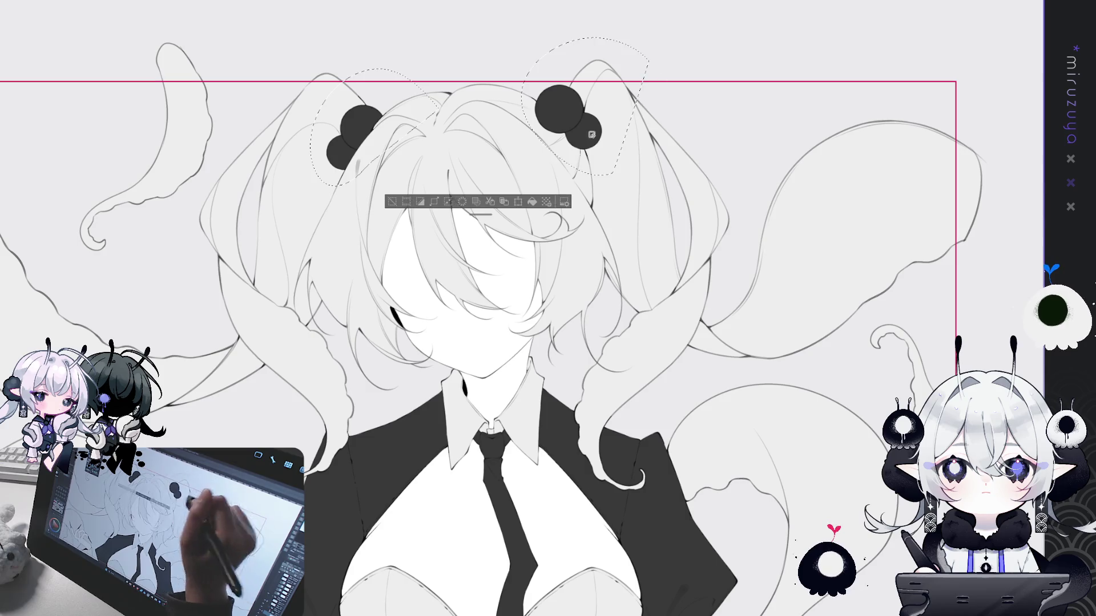
{"action": "left_click", "coordinate": [533, 203]}
{"action": "key", "text": "ctrl+d"}
Pan the canvas to bring the whole illustration into view
{"action": "mouse_move", "coordinate": [736, 435]}
{"action": "left_mouse_down"}
{"action": "mouse_move", "coordinate": [859, 332]}
{"action": "mouse_move", "coordinate": [746, 395]}
{"action": "left_mouse_up"}
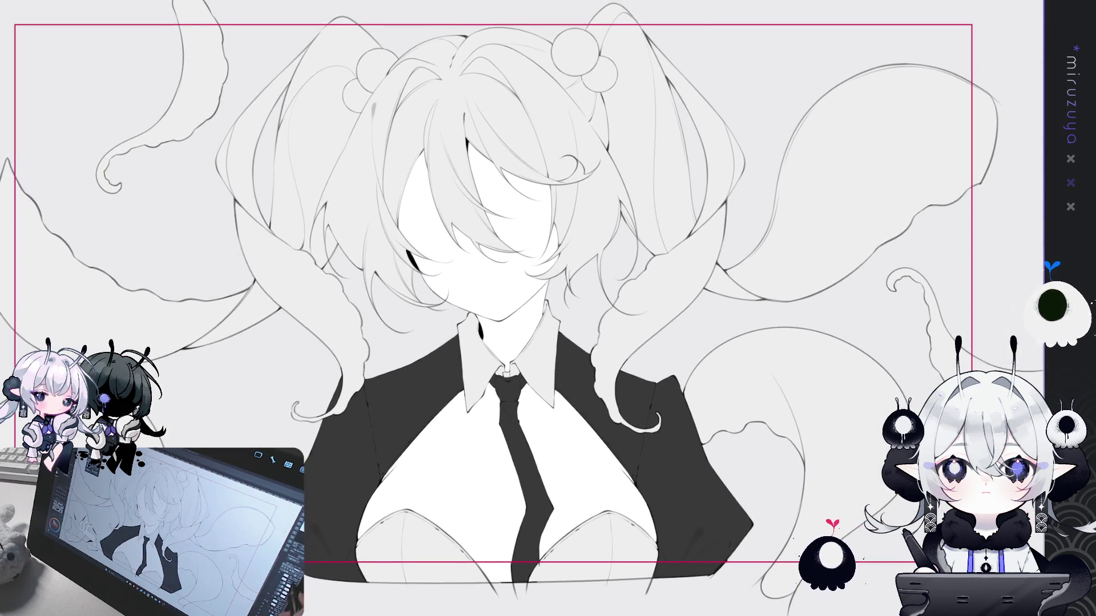
{"action": "left_click_drag", "start_coordinate": [513, 308], "coordinate": [515, 375]}
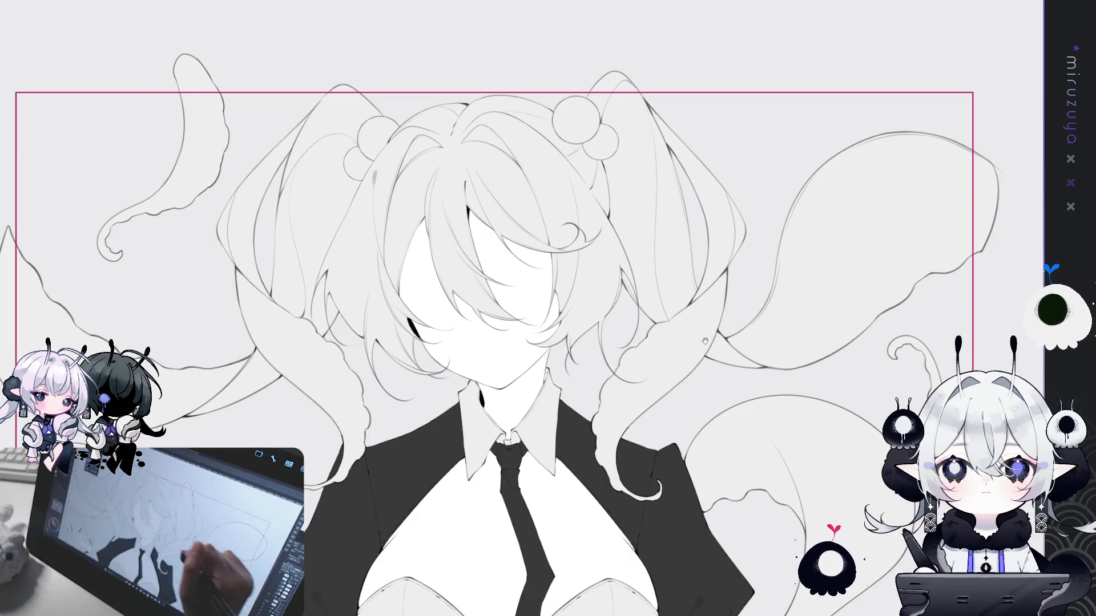
{"action": "scroll", "coordinate": [514, 308], "scroll_direction": "down", "scroll_amount": 3}
{"action": "scroll", "coordinate": [514, 308], "scroll_direction": "up", "scroll_amount": 2}
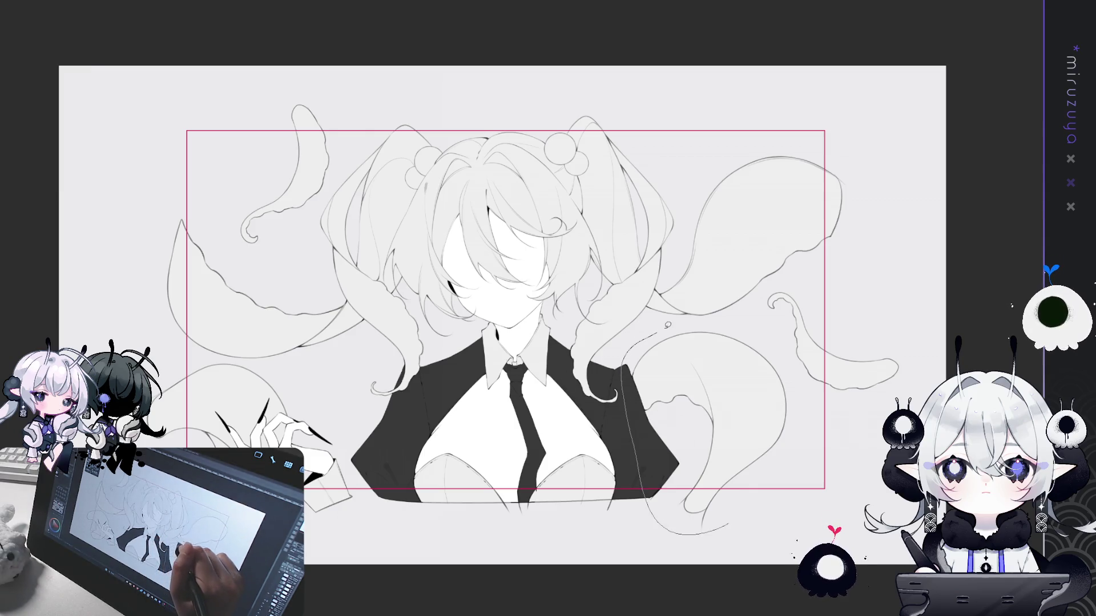
Undo the stray jacket curve, select chest and collar, invert, and fill hair and tentacles dark grey
{"action": "key", "text": "ctrl+z"}
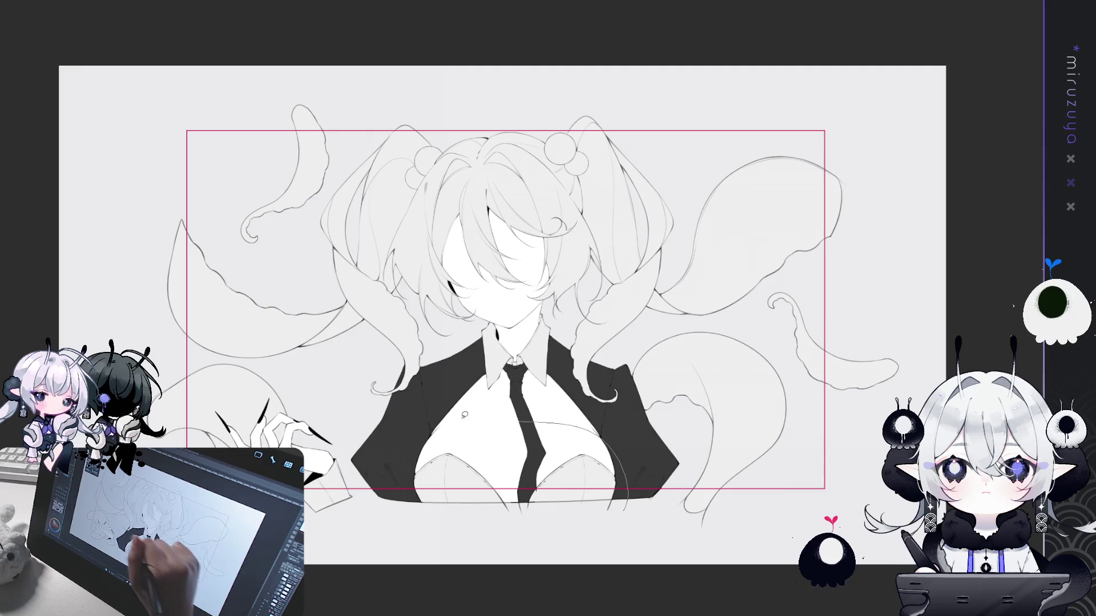
{"action": "left_click_drag", "start_coordinate": [599, 424], "coordinate": [390, 453]}
{"action": "left_click_drag", "start_coordinate": [526, 301], "coordinate": [451, 301]}
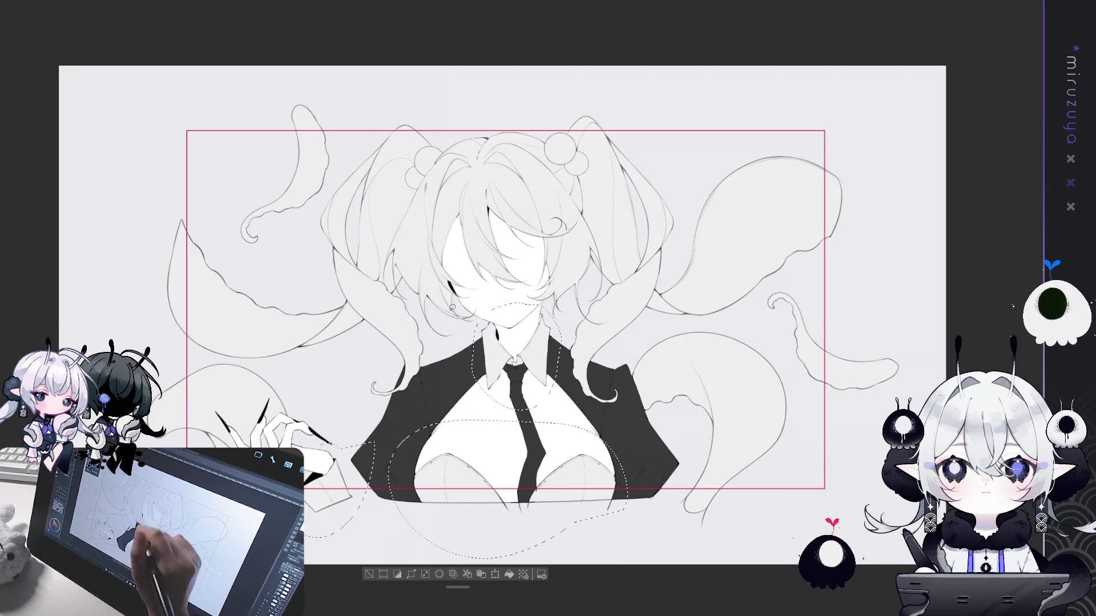
{"action": "key", "text": "ctrl+shift+i"}
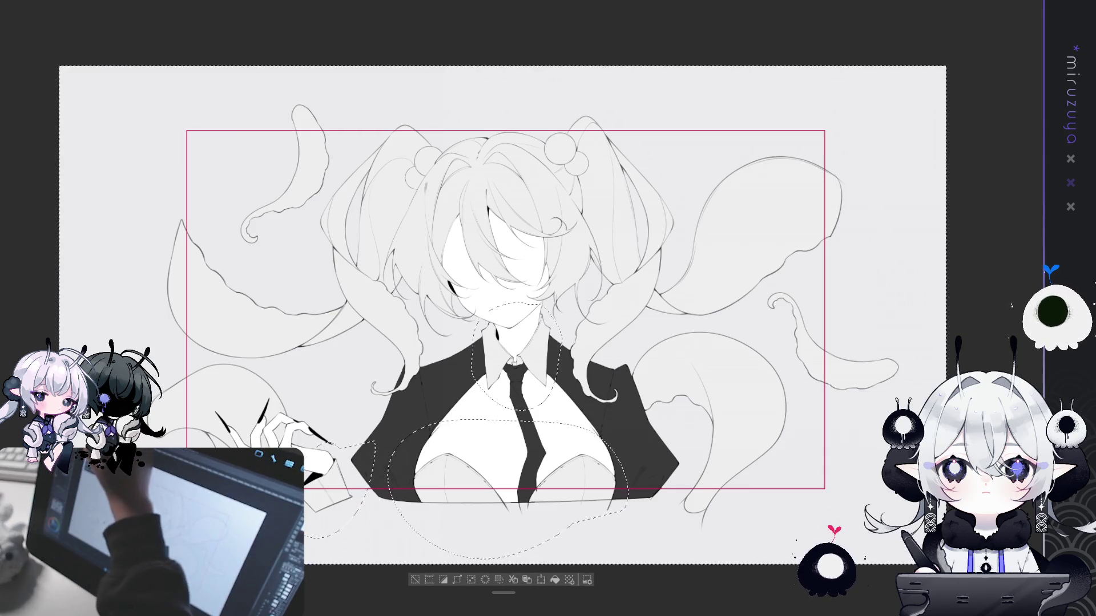
{"action": "left_click", "coordinate": [248, 265]}
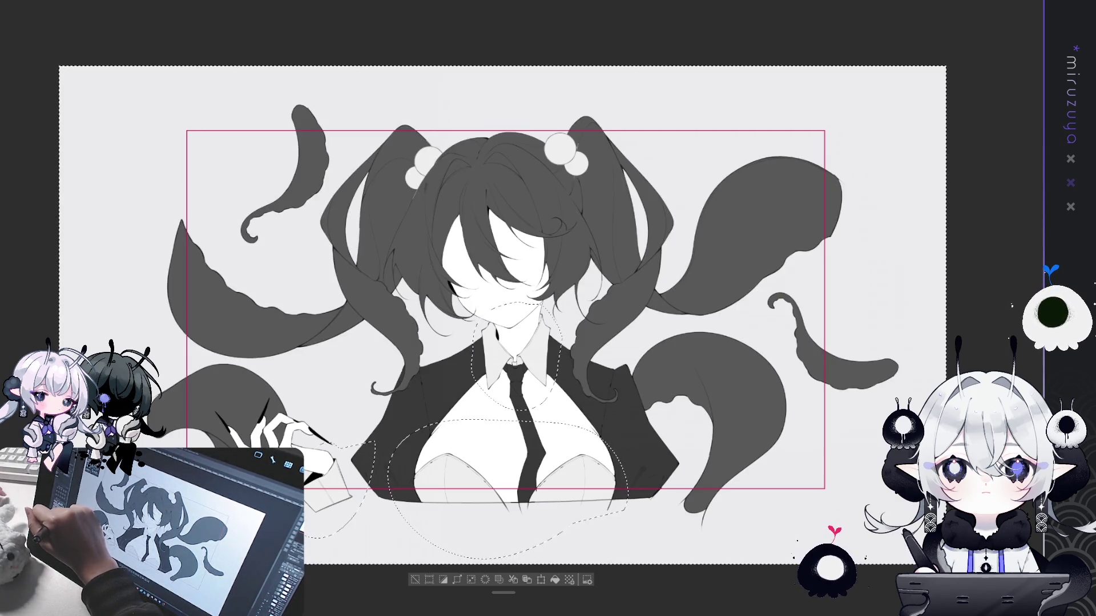
Clear the selection and lighten the grey fill across the hair and tentacles
{"action": "left_click", "coordinate": [555, 581]}
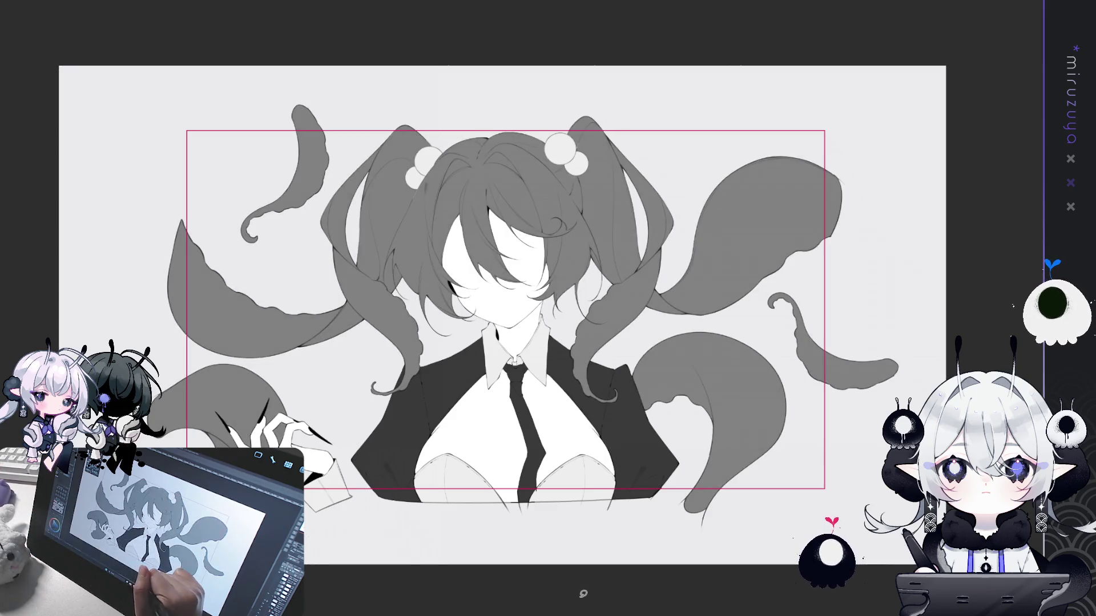
{"action": "scroll", "coordinate": [518, 309], "scroll_direction": "up", "scroll_amount": 2}
{"action": "scroll", "coordinate": [517, 310], "scroll_direction": "up", "scroll_amount": 2}
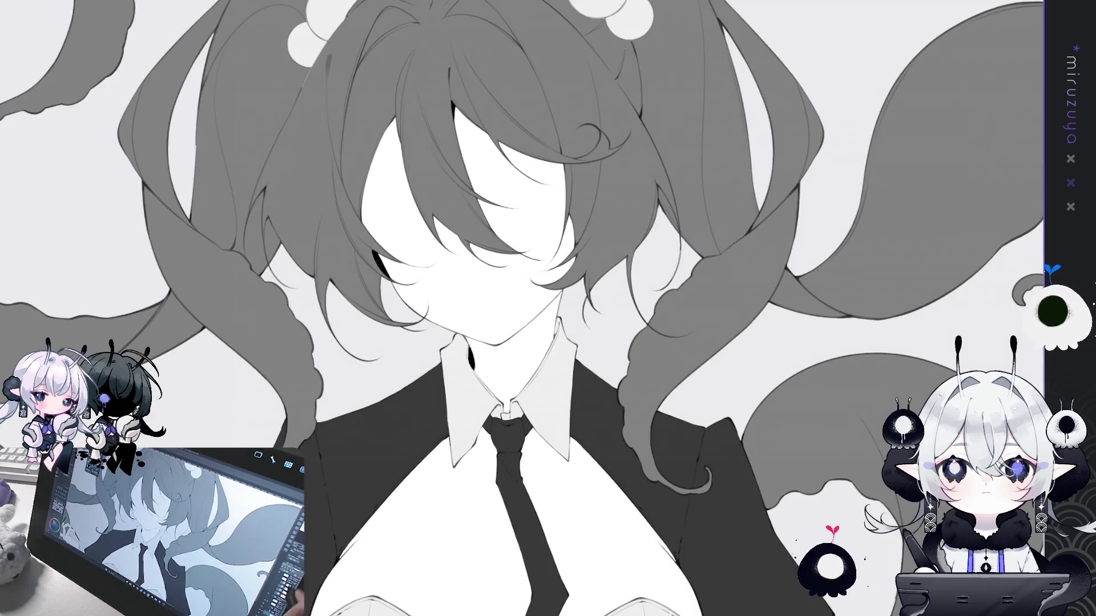
{"action": "scroll", "coordinate": [404, 235], "scroll_direction": "down", "scroll_amount": 2}
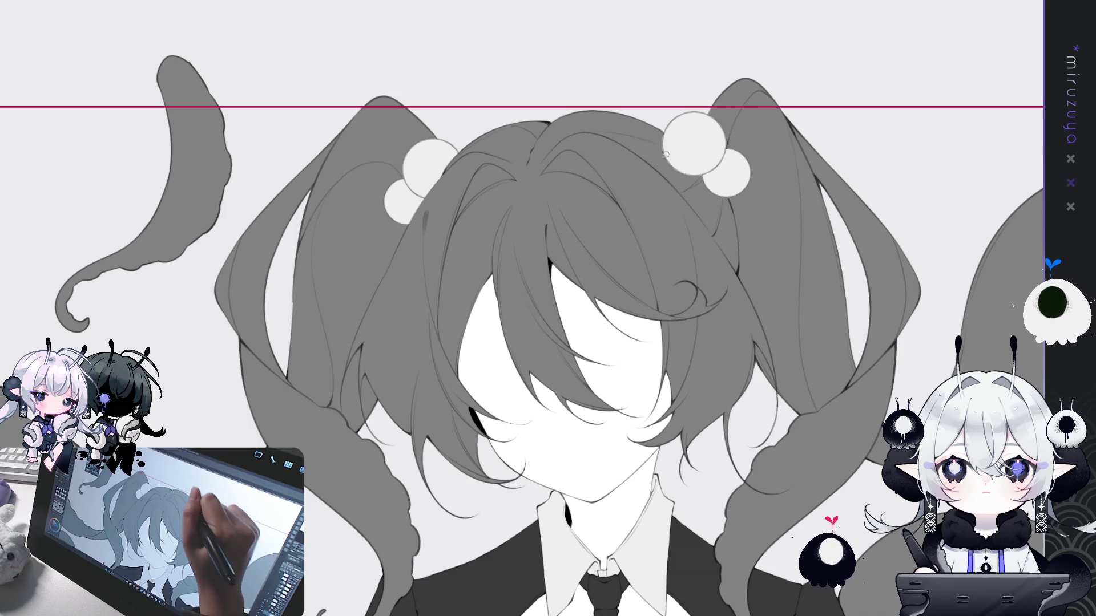
{"action": "scroll", "coordinate": [522, 308], "scroll_direction": "down", "scroll_amount": 5}
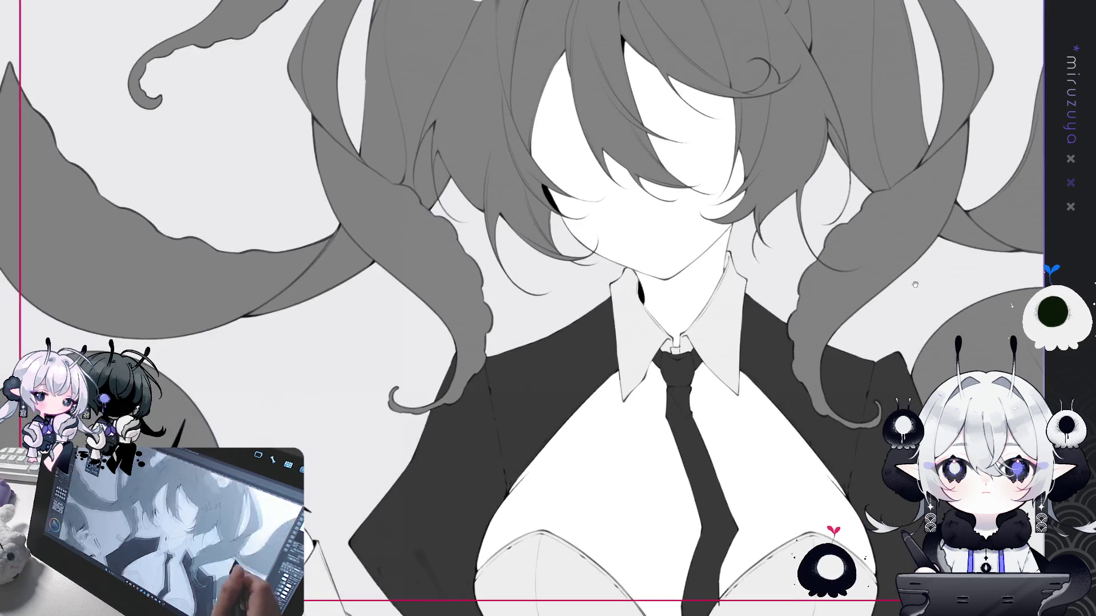
{"action": "scroll", "coordinate": [522, 309], "scroll_direction": "right", "scroll_amount": 3}
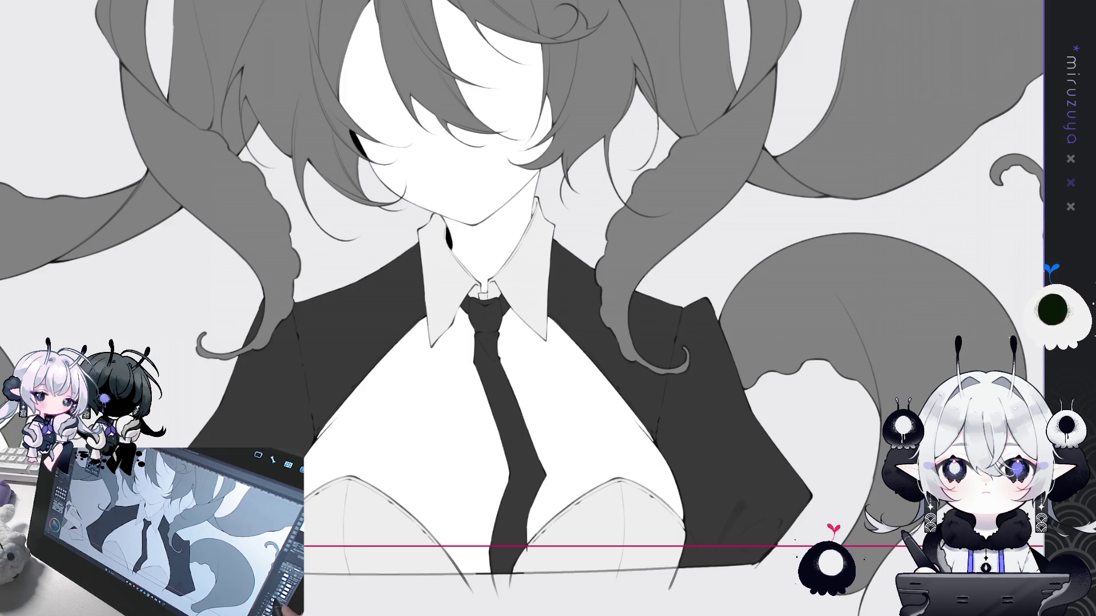
Lay a grey background tone behind the left hair, then select the whole canvas
{"action": "left_click_drag", "start_coordinate": [249, 34], "coordinate": [189, 338]}
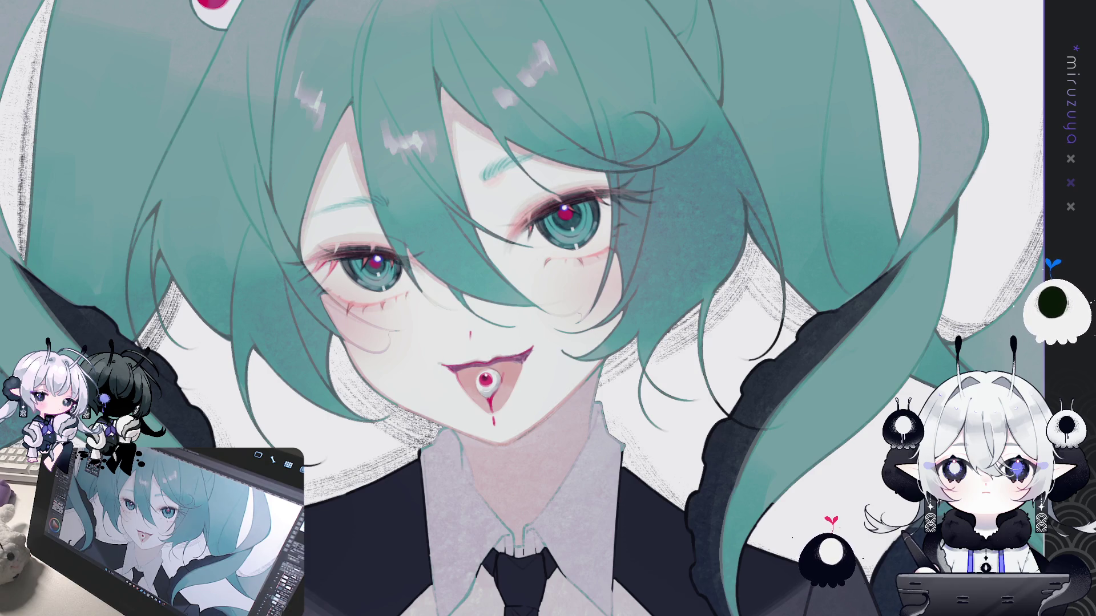
{"action": "key", "text": "ctrl+a"}
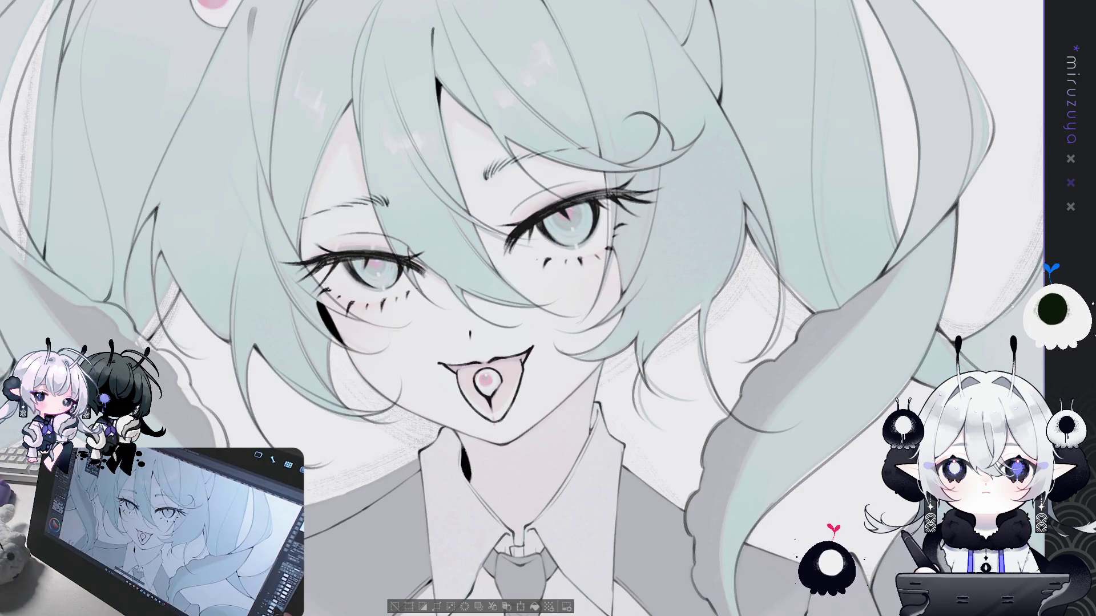
Clear the canvas selection before repainting in lighter pastel tones
{"action": "key", "text": "ctrl+d"}
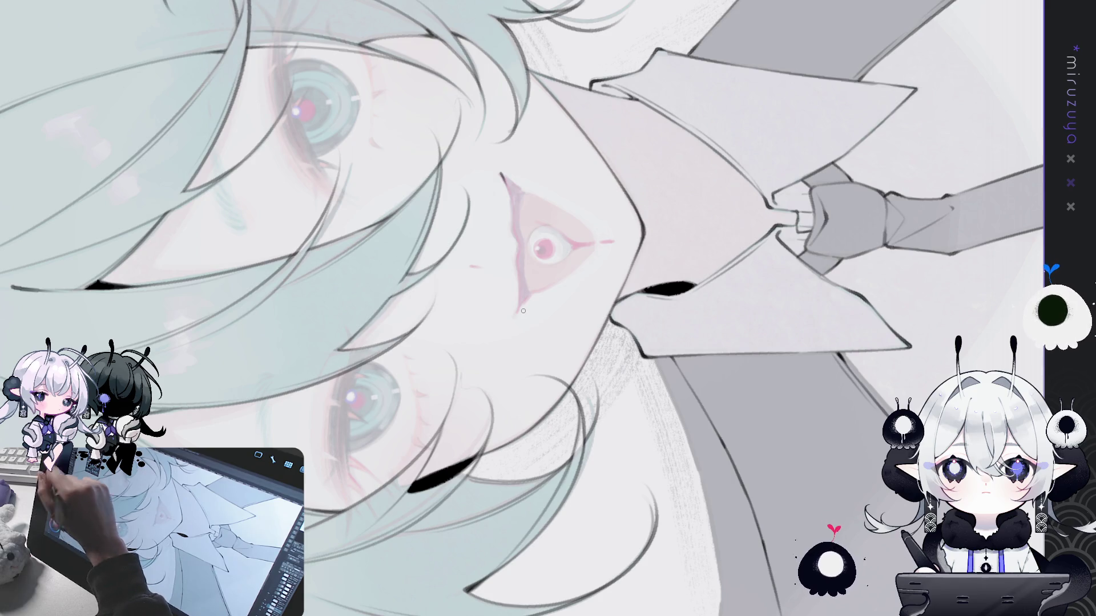
{"action": "mouse_move", "coordinate": [524, 311]}
{"action": "left_mouse_down"}
{"action": "mouse_move", "coordinate": [600, 491]}
{"action": "mouse_move", "coordinate": [651, 471]}
{"action": "left_mouse_up"}
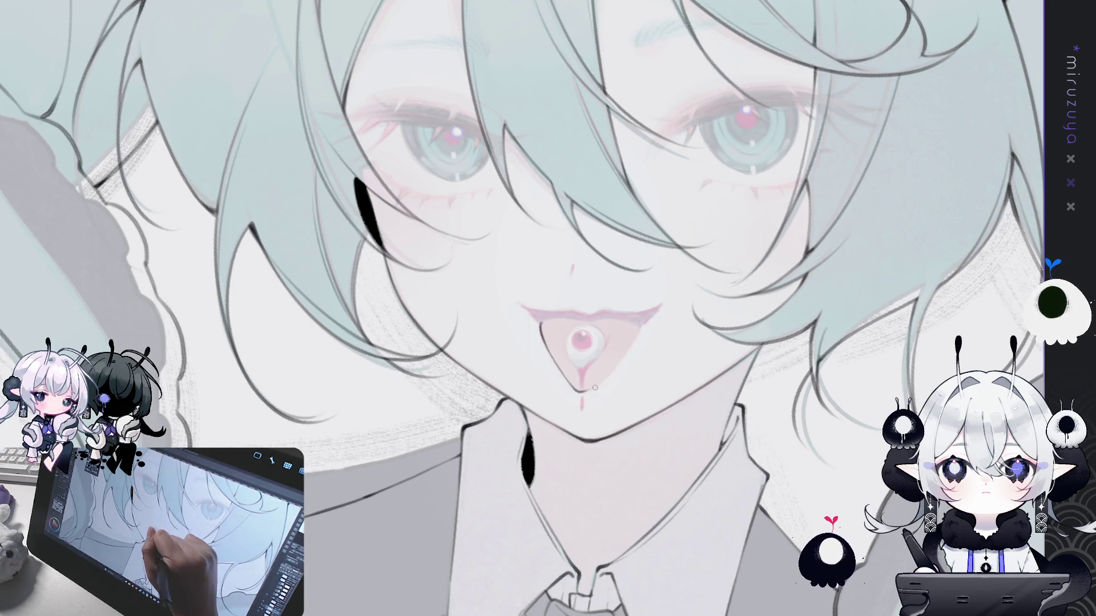
{"action": "mouse_move", "coordinate": [561, 373]}
{"action": "left_mouse_down"}
{"action": "mouse_move", "coordinate": [599, 343]}
{"action": "mouse_move", "coordinate": [458, 404]}
{"action": "left_mouse_up"}
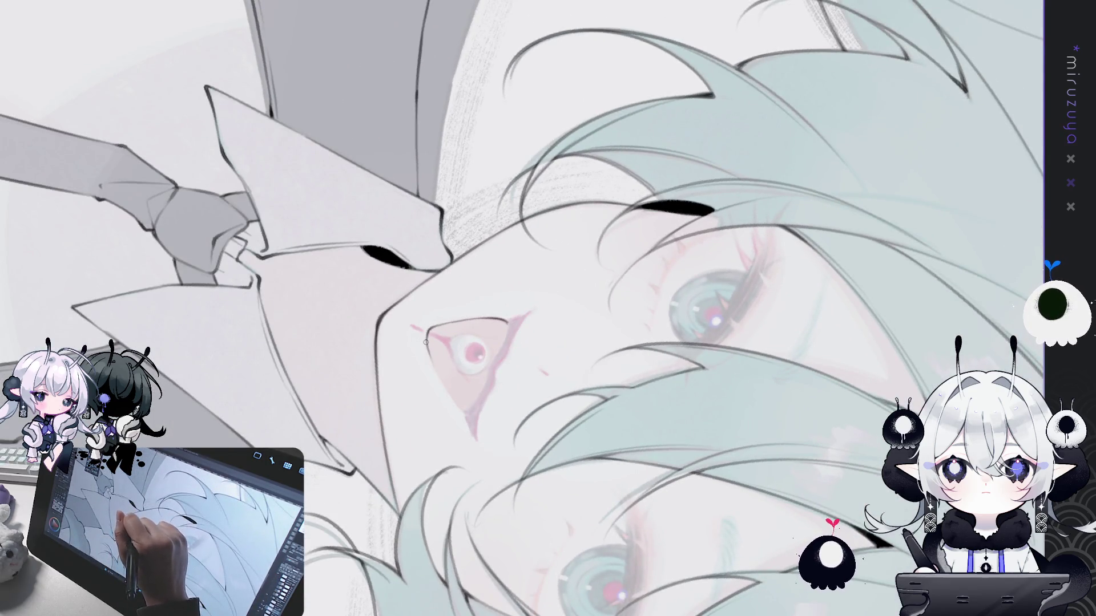
{"action": "left_click_drag", "start_coordinate": [454, 400], "coordinate": [554, 359]}
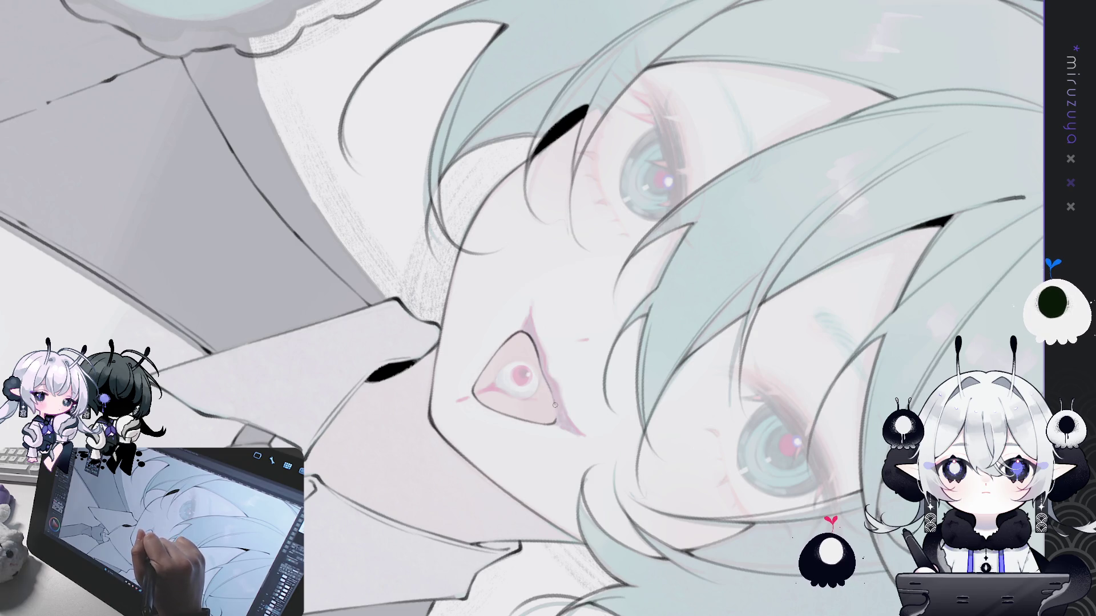
{"action": "key", "text": "minus"}
{"action": "key", "text": "minus"}
{"action": "key", "text": "minus"}
{"action": "key", "text": "minus"}
{"action": "key", "text": "minus"}
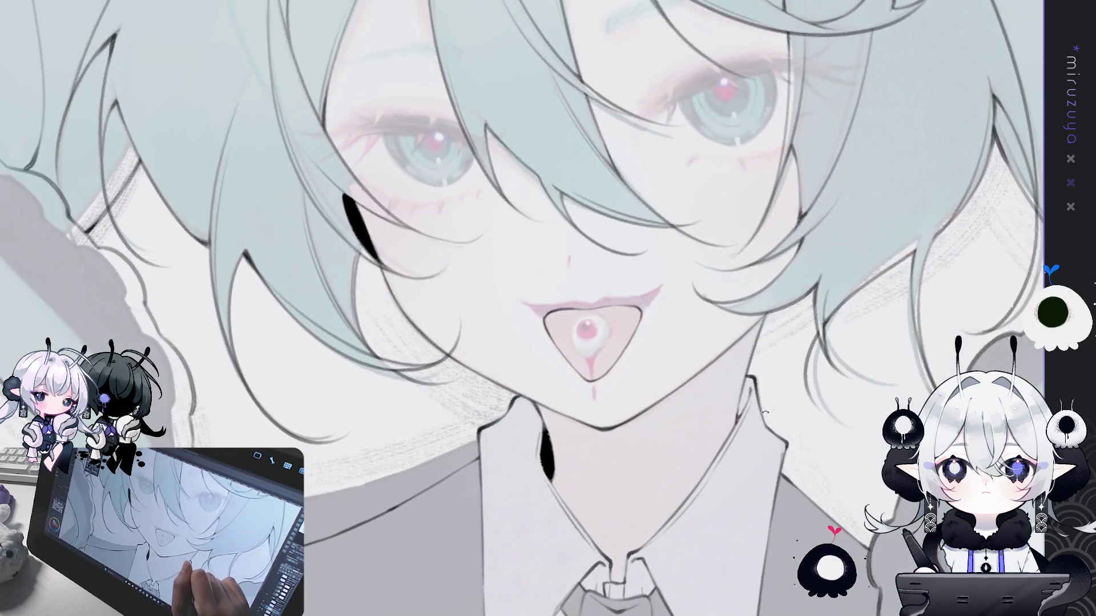
{"action": "key", "text": "minus"}
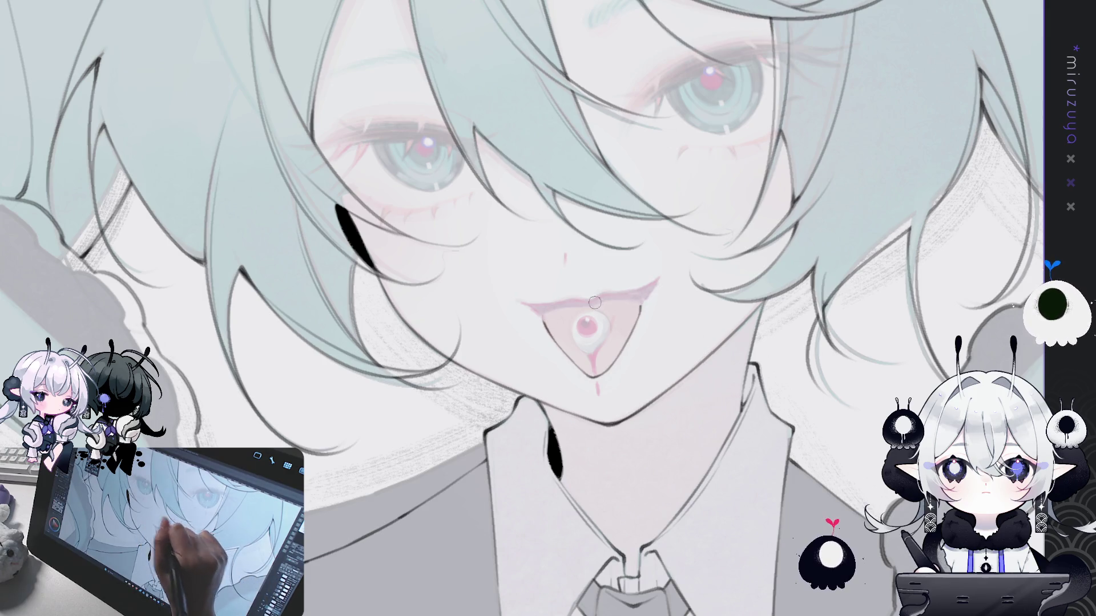
Reframe the face and darken the lash line under the eye
{"action": "mouse_move", "coordinate": [806, 224]}
{"action": "left_mouse_down"}
{"action": "mouse_move", "coordinate": [785, 302]}
{"action": "mouse_move", "coordinate": [701, 215]}
{"action": "left_mouse_up"}
{"action": "mouse_move", "coordinate": [354, 112]}
{"action": "left_mouse_down"}
{"action": "mouse_move", "coordinate": [431, 211]}
{"action": "mouse_move", "coordinate": [437, 282]}
{"action": "left_mouse_up"}
{"action": "left_click_drag", "start_coordinate": [433, 237], "coordinate": [469, 299]}
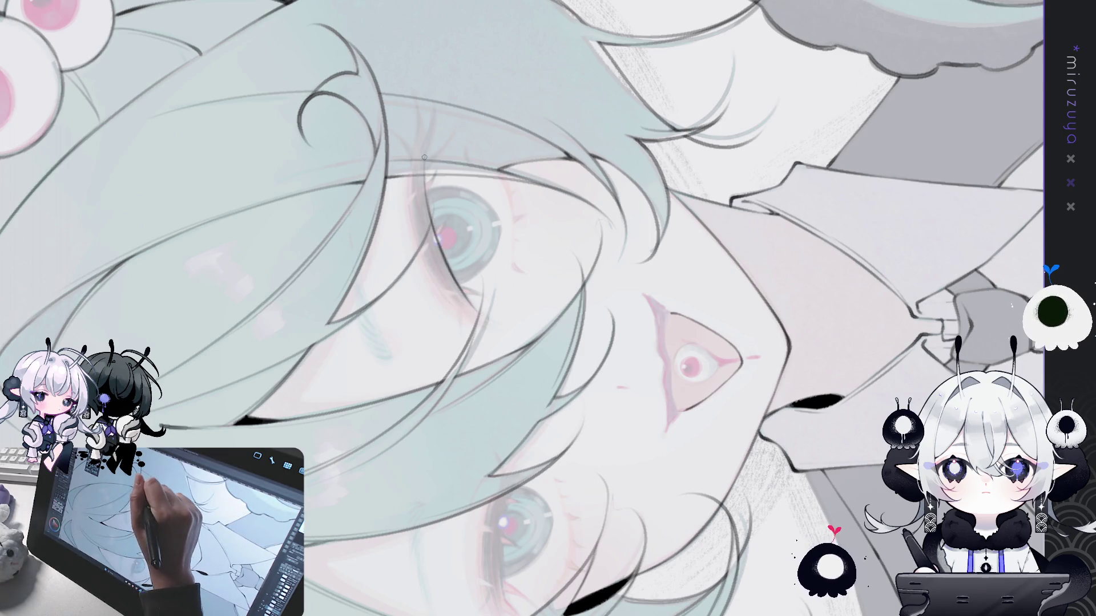
Darken the lashes on the upper eye's left edge, undoing strokes that miss
{"action": "left_click_drag", "start_coordinate": [424, 162], "coordinate": [457, 292]}
{"action": "left_click_drag", "start_coordinate": [424, 230], "coordinate": [452, 288]}
{"action": "left_click_drag", "start_coordinate": [413, 165], "coordinate": [447, 288]}
{"action": "left_click_drag", "start_coordinate": [411, 204], "coordinate": [452, 300]}
{"action": "key", "text": "ctrl+z"}
{"action": "left_click_drag", "start_coordinate": [412, 160], "coordinate": [447, 294]}
{"action": "key", "text": "ctrl+z"}
{"action": "key", "text": "ctrl+z"}
Build up the dark lash line along the upper eye with repeated pen strokes
{"action": "left_click_drag", "start_coordinate": [416, 215], "coordinate": [460, 312]}
{"action": "left_click_drag", "start_coordinate": [427, 234], "coordinate": [469, 316]}
{"action": "left_click_drag", "start_coordinate": [438, 262], "coordinate": [481, 324]}
{"action": "left_click_drag", "start_coordinate": [450, 286], "coordinate": [474, 322]}
{"action": "mouse_move", "coordinate": [454, 283]}
{"action": "left_mouse_down"}
{"action": "mouse_move", "coordinate": [486, 318]}
{"action": "mouse_move", "coordinate": [463, 313]}
{"action": "left_mouse_up"}
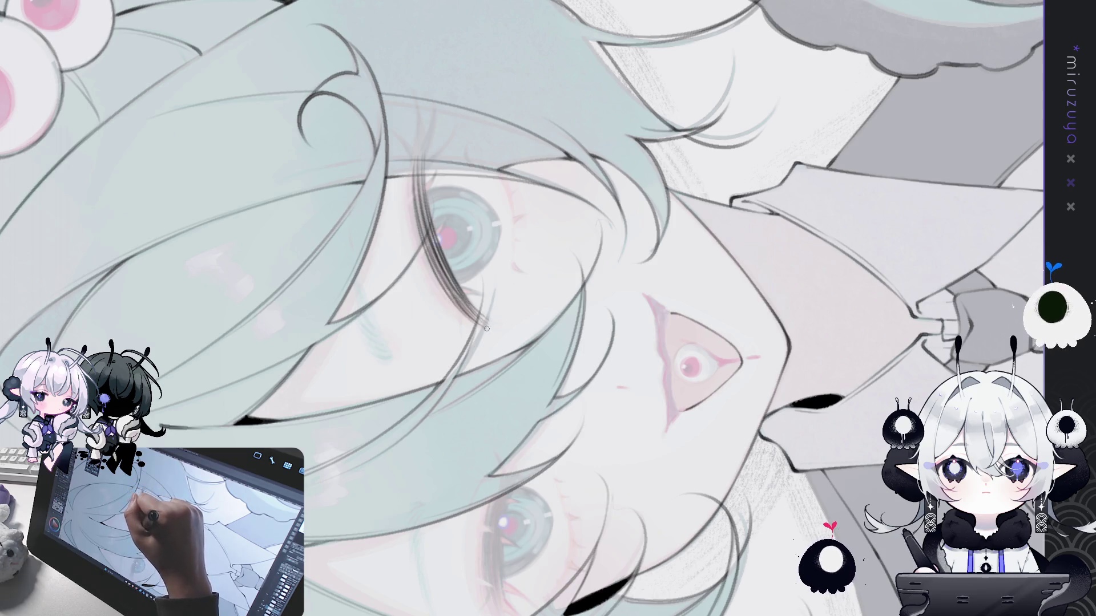
{"action": "left_click_drag", "start_coordinate": [430, 248], "coordinate": [454, 299]}
{"action": "left_click_drag", "start_coordinate": [418, 153], "coordinate": [430, 236]}
{"action": "mouse_move", "coordinate": [423, 185]}
{"action": "left_mouse_down"}
{"action": "mouse_move", "coordinate": [450, 285]}
{"action": "mouse_move", "coordinate": [476, 308]}
{"action": "left_mouse_up"}
{"action": "left_click_drag", "start_coordinate": [417, 212], "coordinate": [443, 285]}
{"action": "left_click_drag", "start_coordinate": [420, 240], "coordinate": [435, 272]}
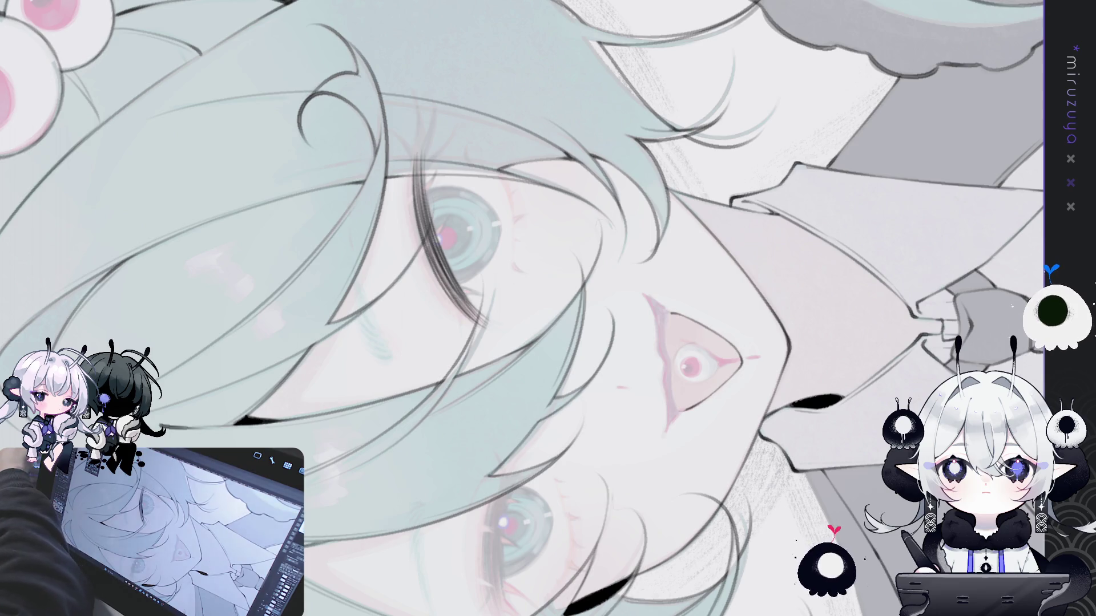
Ink the hair strand beside the eye darker, filling gaps in its outline
{"action": "left_click_drag", "start_coordinate": [416, 88], "coordinate": [420, 180]}
{"action": "left_click_drag", "start_coordinate": [418, 129], "coordinate": [421, 181]}
{"action": "left_click_drag", "start_coordinate": [418, 127], "coordinate": [422, 181]}
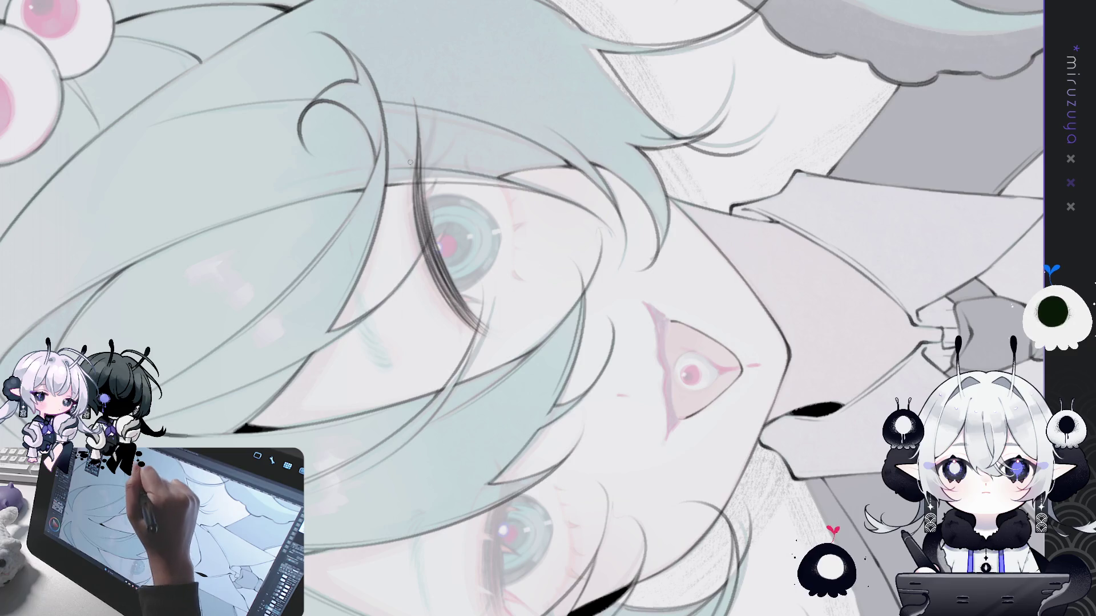
{"action": "left_click_drag", "start_coordinate": [402, 141], "coordinate": [415, 185]}
{"action": "left_click_drag", "start_coordinate": [404, 146], "coordinate": [418, 176]}
{"action": "mouse_move", "coordinate": [428, 325]}
{"action": "left_mouse_down"}
{"action": "mouse_move", "coordinate": [447, 350]}
{"action": "mouse_move", "coordinate": [430, 383]}
{"action": "left_mouse_up"}
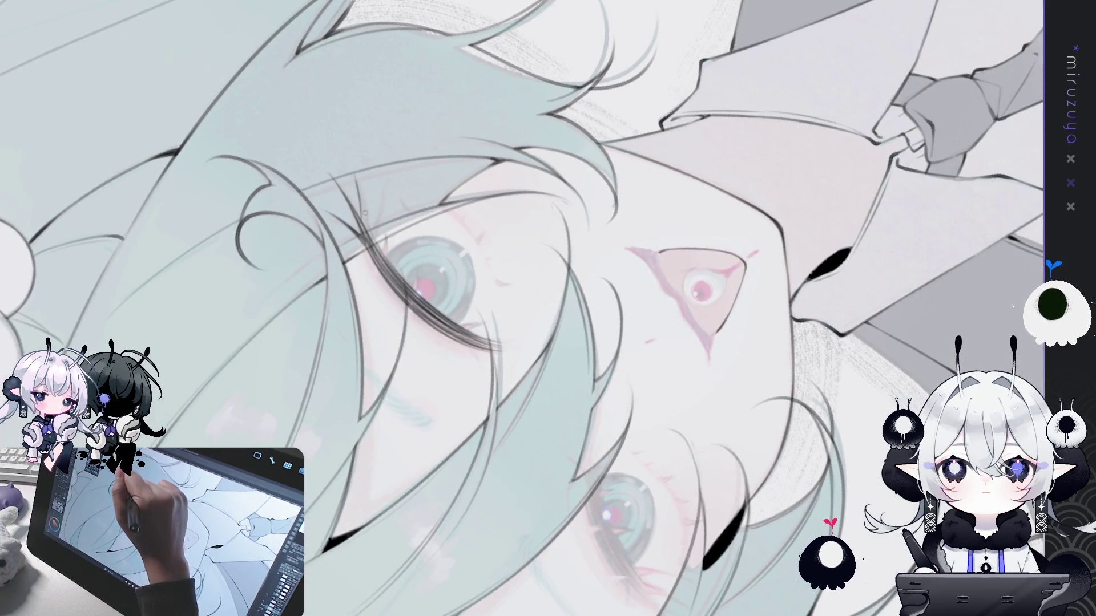
Redraw the outline of another hair strand near the eye, then turn the canvas upright
{"action": "left_click_drag", "start_coordinate": [356, 179], "coordinate": [368, 238]}
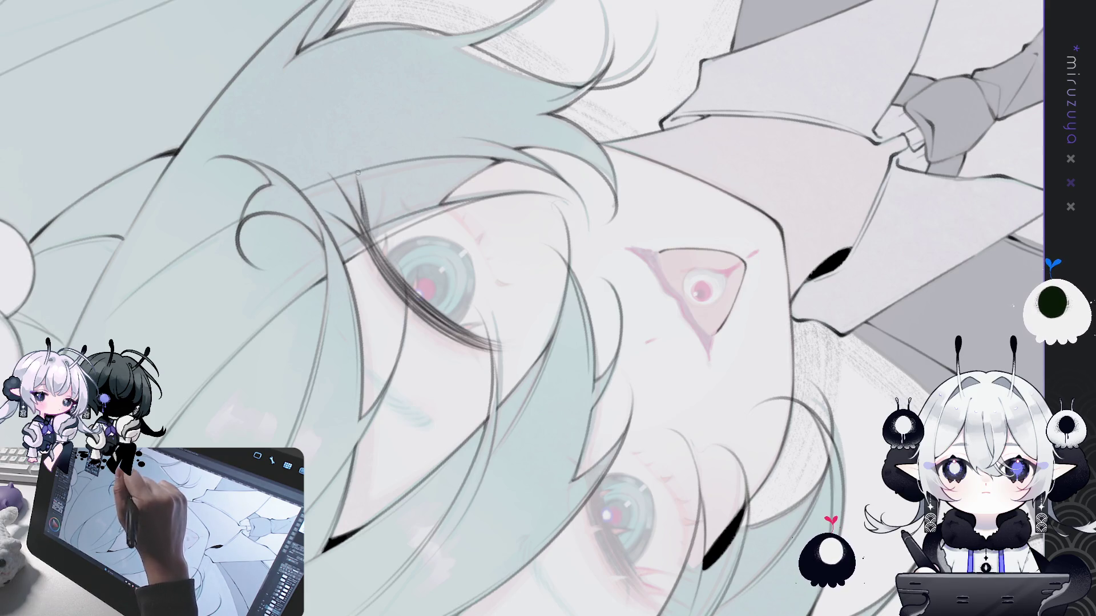
{"action": "mouse_move", "coordinate": [359, 186]}
{"action": "left_mouse_down"}
{"action": "mouse_move", "coordinate": [370, 247]}
{"action": "mouse_move", "coordinate": [387, 268]}
{"action": "left_mouse_up"}
{"action": "key", "text": "ctrl+z"}
{"action": "left_click_drag", "start_coordinate": [369, 220], "coordinate": [418, 293]}
{"action": "key", "text": "ctrl+z"}
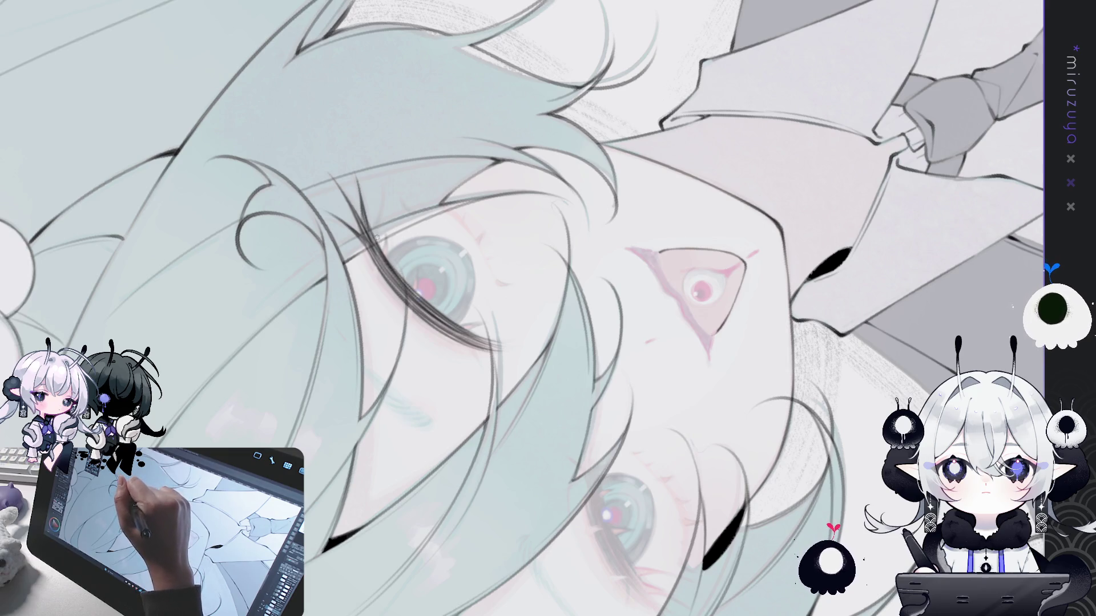
{"action": "key", "text": "r"}
{"action": "left_click_drag", "start_coordinate": [599, 342], "coordinate": [480, 171]}
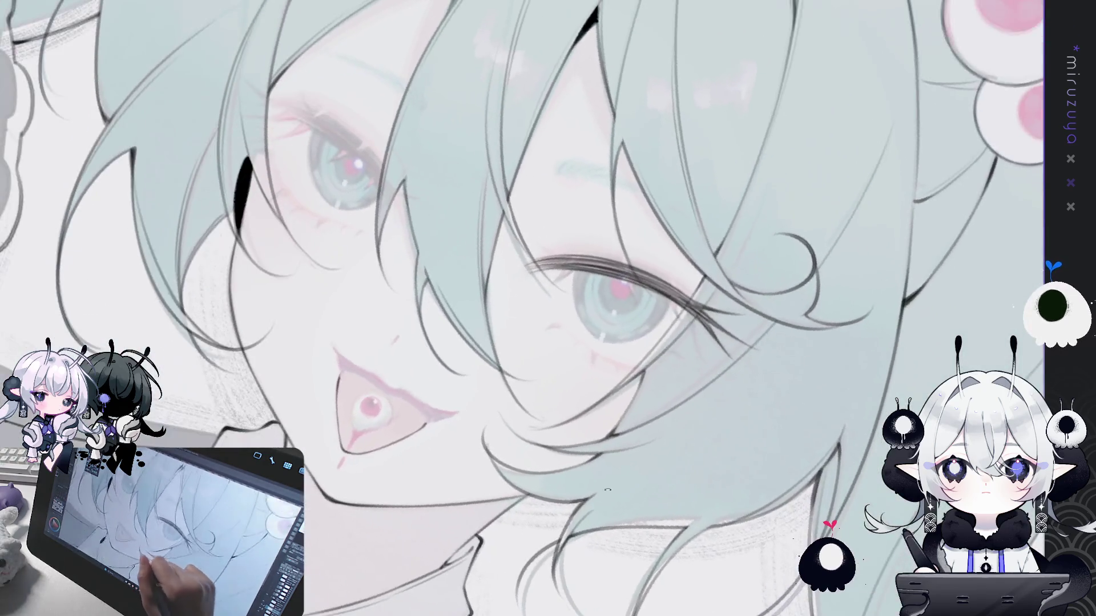
Draw short dark strokes at the eye's outer corner under the hair
{"action": "left_click_drag", "start_coordinate": [513, 342], "coordinate": [342, 257]}
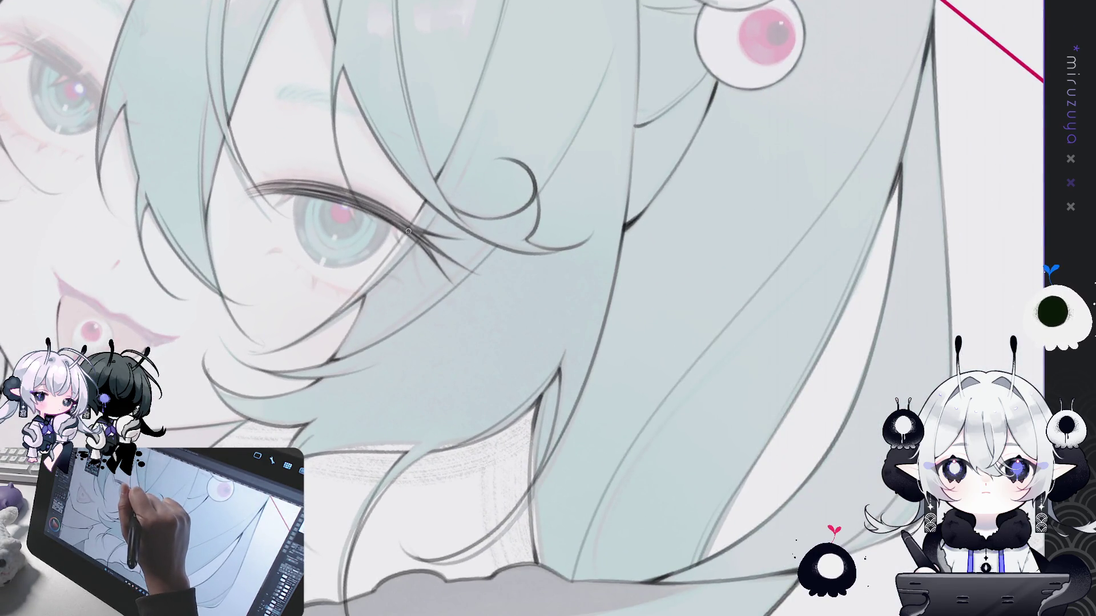
{"action": "left_click_drag", "start_coordinate": [409, 234], "coordinate": [417, 267]}
{"action": "mouse_move", "coordinate": [392, 218]}
{"action": "left_mouse_down"}
{"action": "mouse_move", "coordinate": [402, 250]}
{"action": "mouse_move", "coordinate": [399, 241]}
{"action": "mouse_move", "coordinate": [530, 244]}
{"action": "left_mouse_up"}
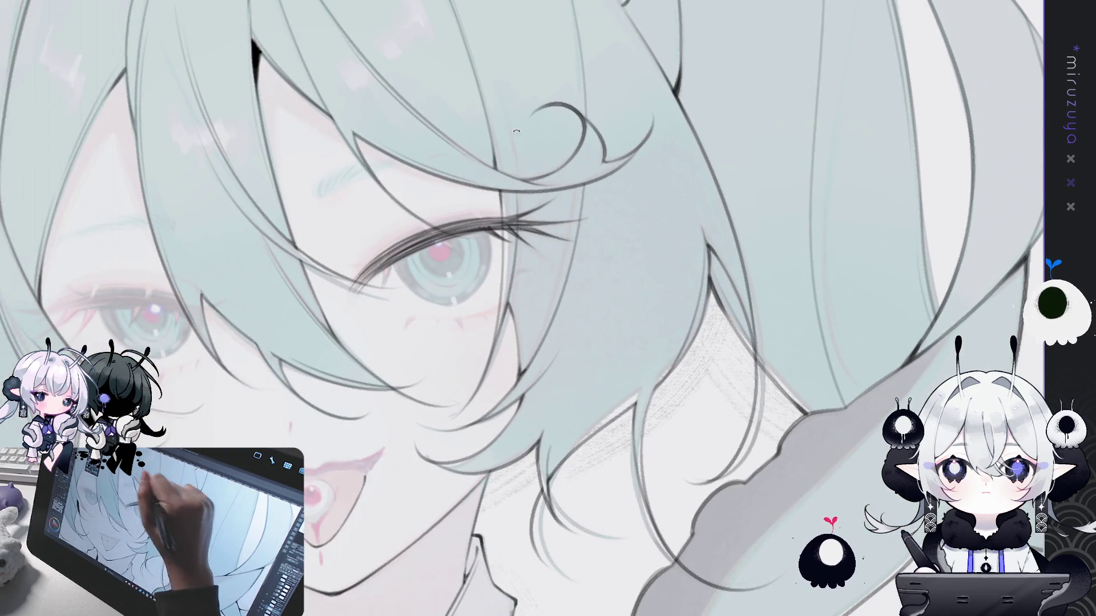
Rotate in on the eye and add a short dark stroke below it
{"action": "left_click_drag", "start_coordinate": [516, 130], "coordinate": [482, 216]}
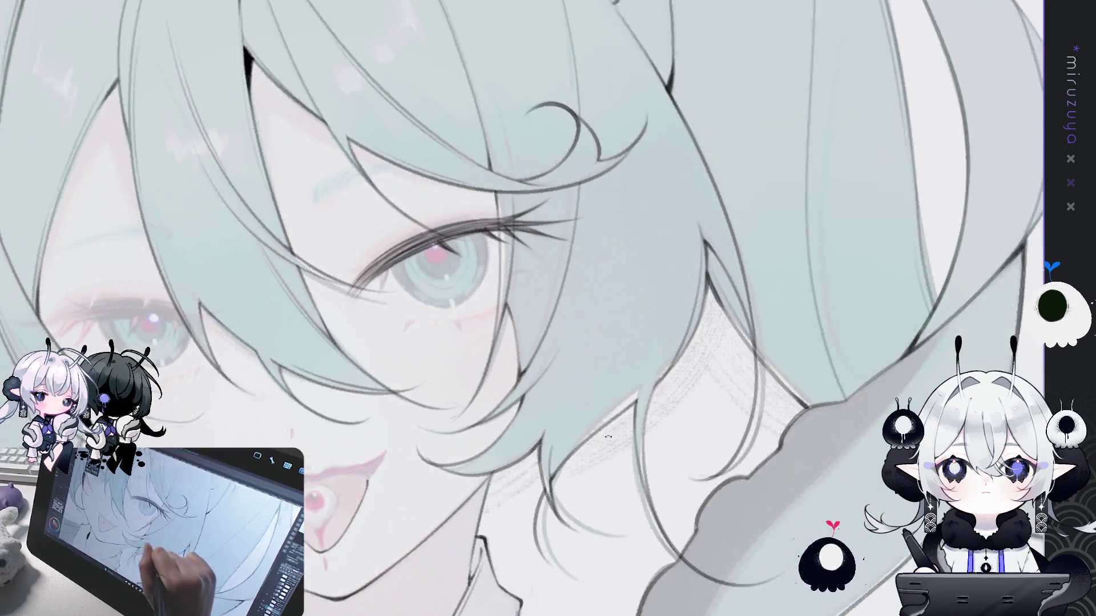
{"action": "left_click_drag", "start_coordinate": [503, 254], "coordinate": [385, 304]}
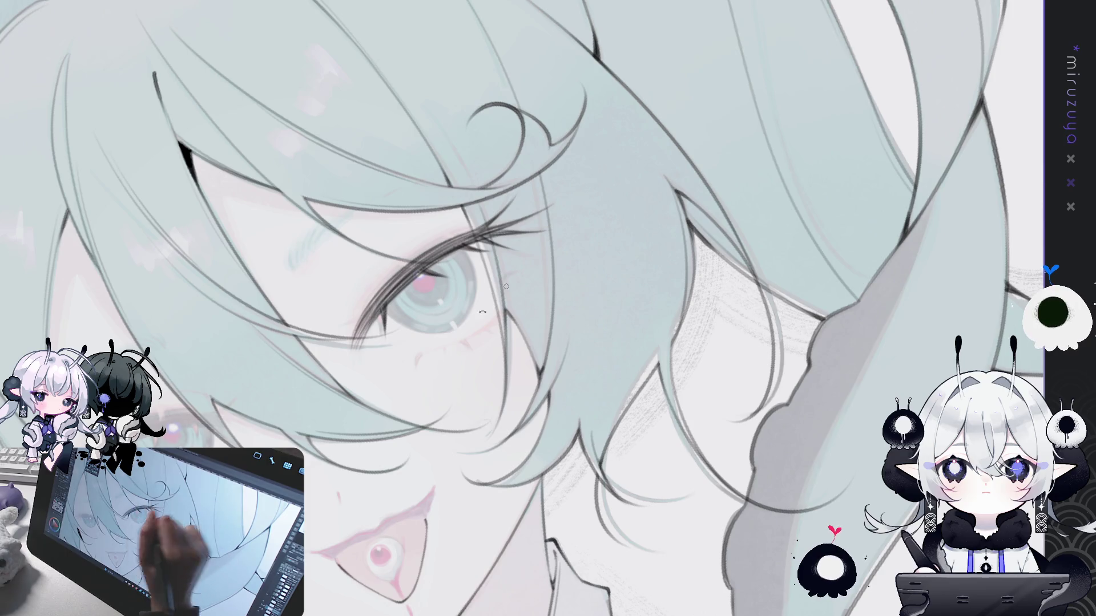
{"action": "mouse_move", "coordinate": [385, 307]}
{"action": "left_mouse_down"}
{"action": "mouse_move", "coordinate": [375, 129]}
{"action": "mouse_move", "coordinate": [503, 222]}
{"action": "left_mouse_up"}
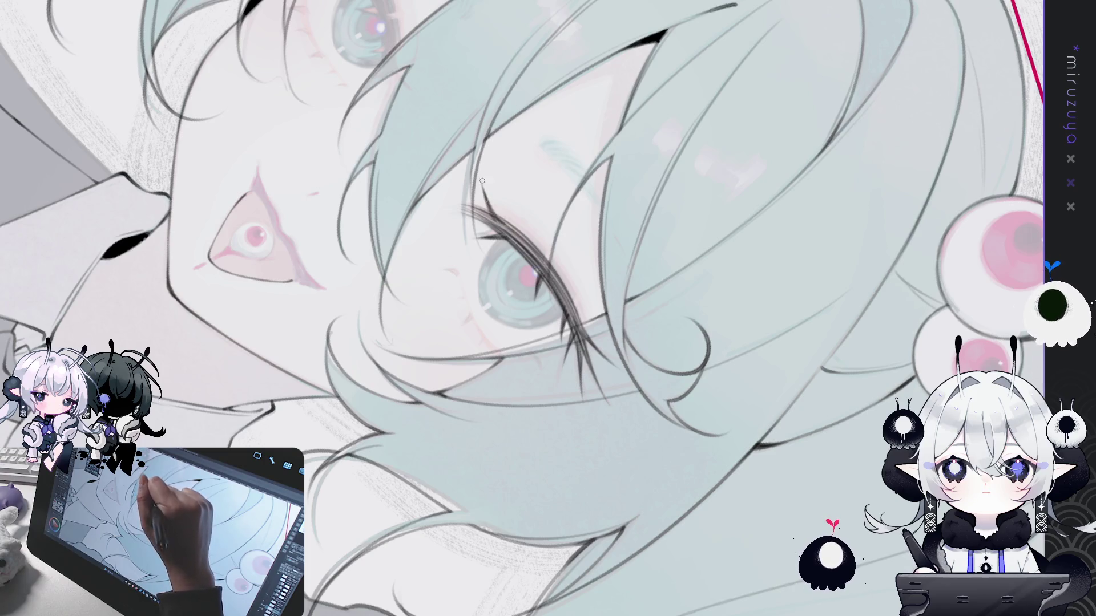
{"action": "left_click_drag", "start_coordinate": [486, 198], "coordinate": [682, 422]}
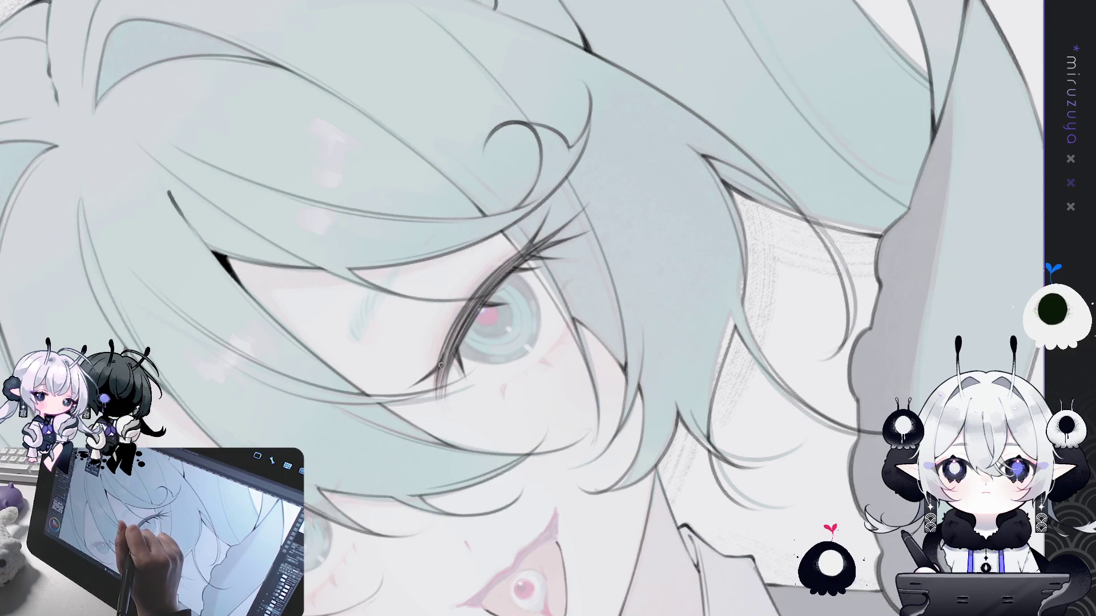
{"action": "left_click_drag", "start_coordinate": [440, 365], "coordinate": [441, 402]}
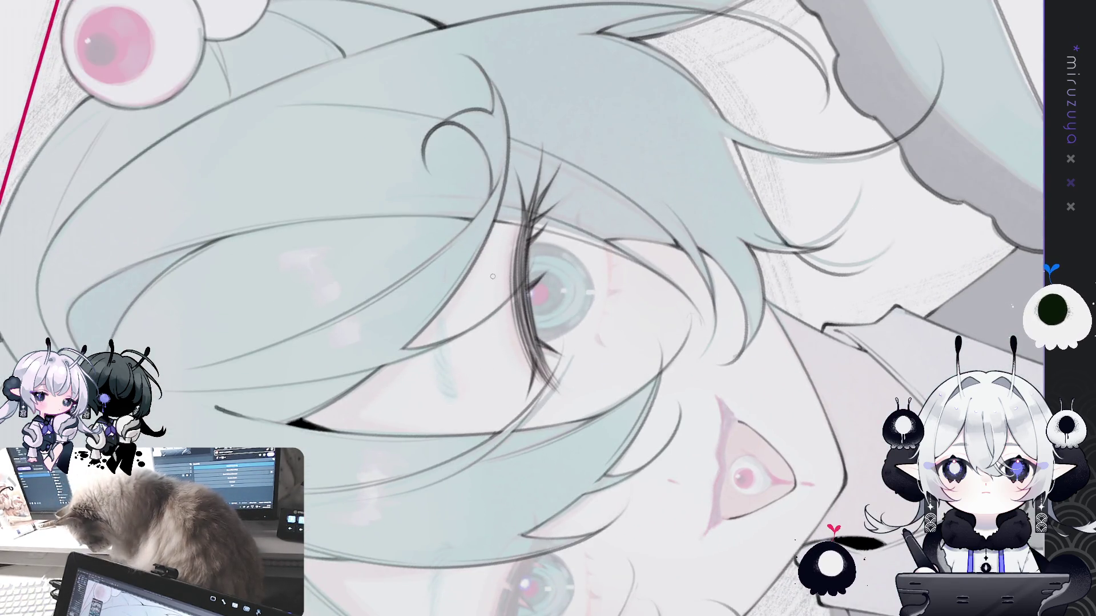
Try a thin stroke near the eyebrow twice, undoing both attempts
{"action": "left_click_drag", "start_coordinate": [491, 267], "coordinate": [496, 339]}
{"action": "key", "text": "ctrl+z"}
{"action": "left_click_drag", "start_coordinate": [490, 298], "coordinate": [512, 382]}
{"action": "key", "text": "ctrl+z"}
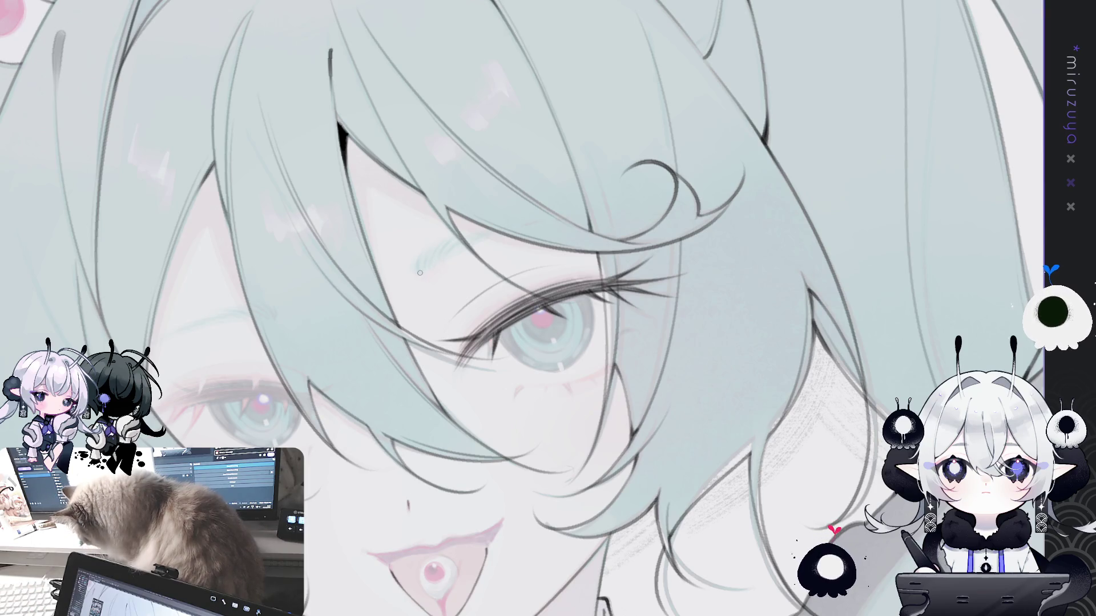
Extend the eyebrow up and to the right with short dark strokes
{"action": "left_click_drag", "start_coordinate": [416, 275], "coordinate": [418, 259]}
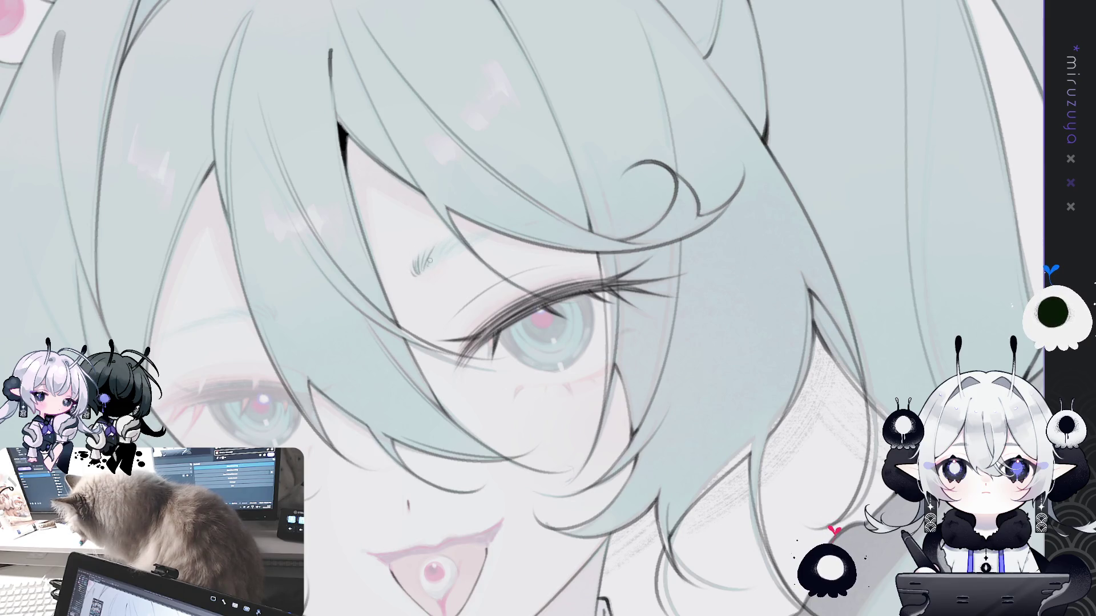
{"action": "left_click_drag", "start_coordinate": [440, 256], "coordinate": [460, 239]}
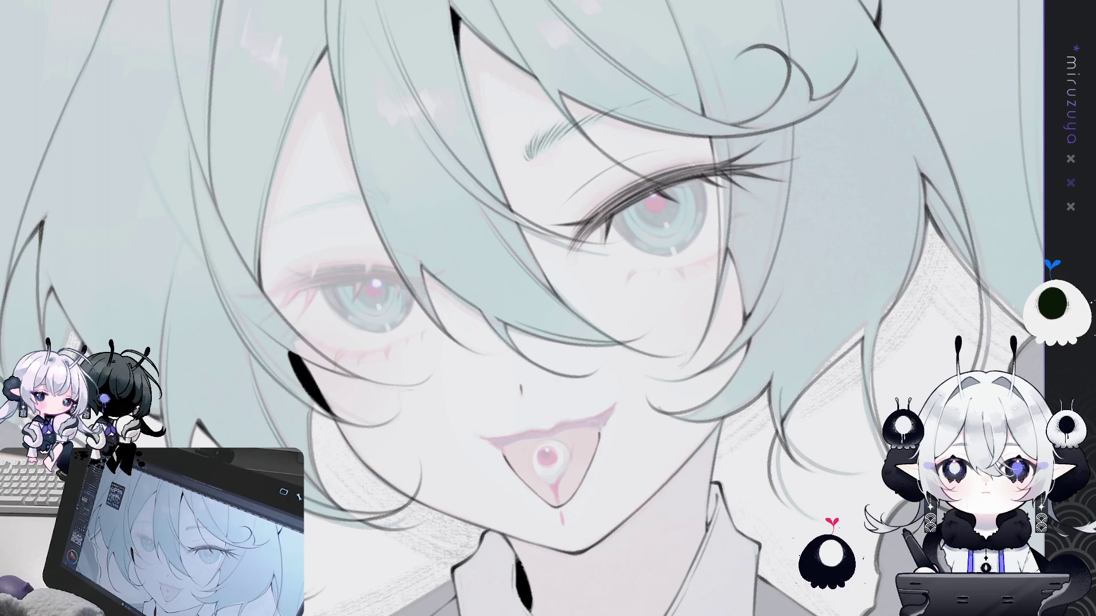
{"action": "key", "text": "h"}
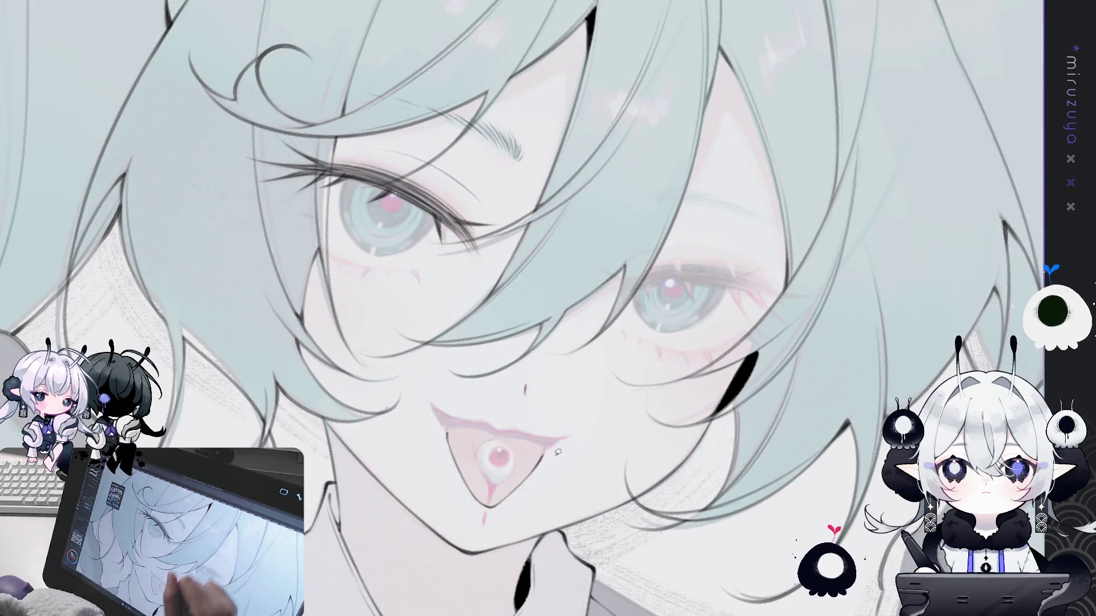
{"action": "left_click_drag", "start_coordinate": [484, 522], "coordinate": [545, 496]}
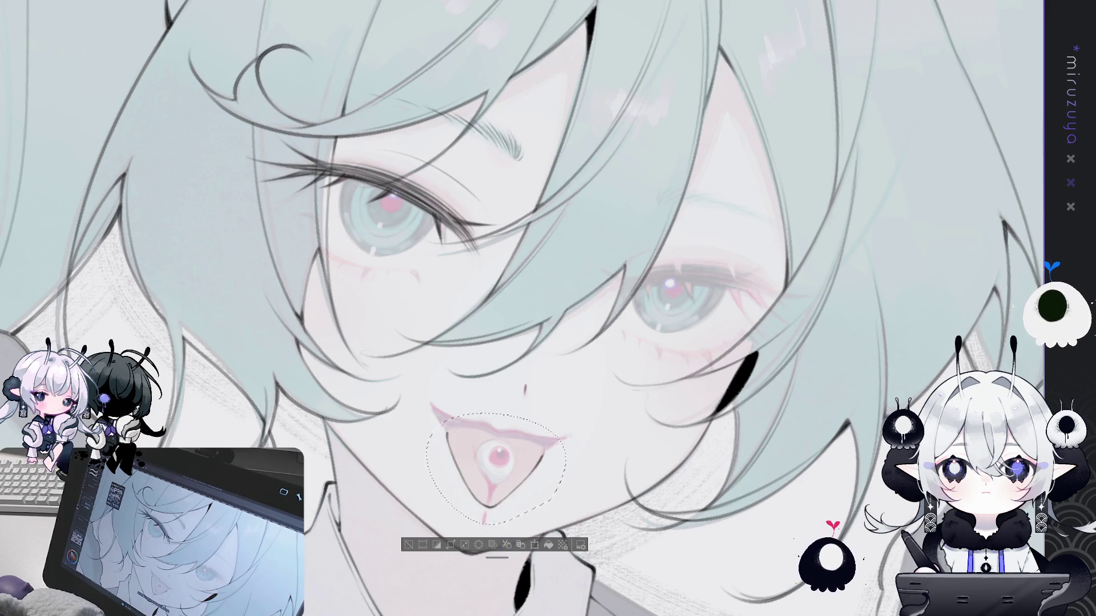
{"action": "key", "text": "ctrl+d"}
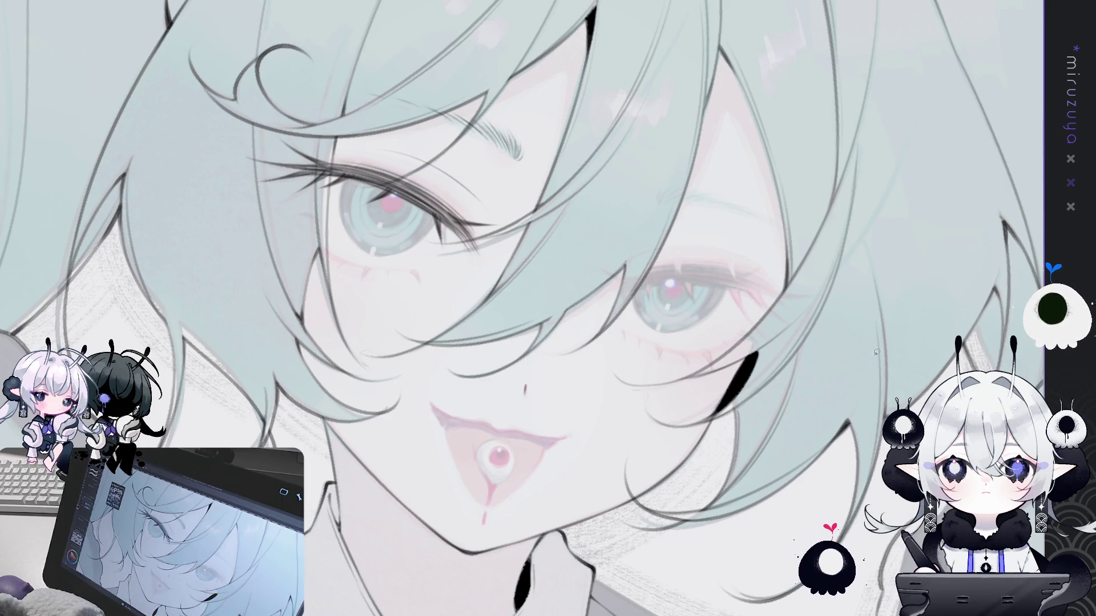
{"action": "key", "text": "h"}
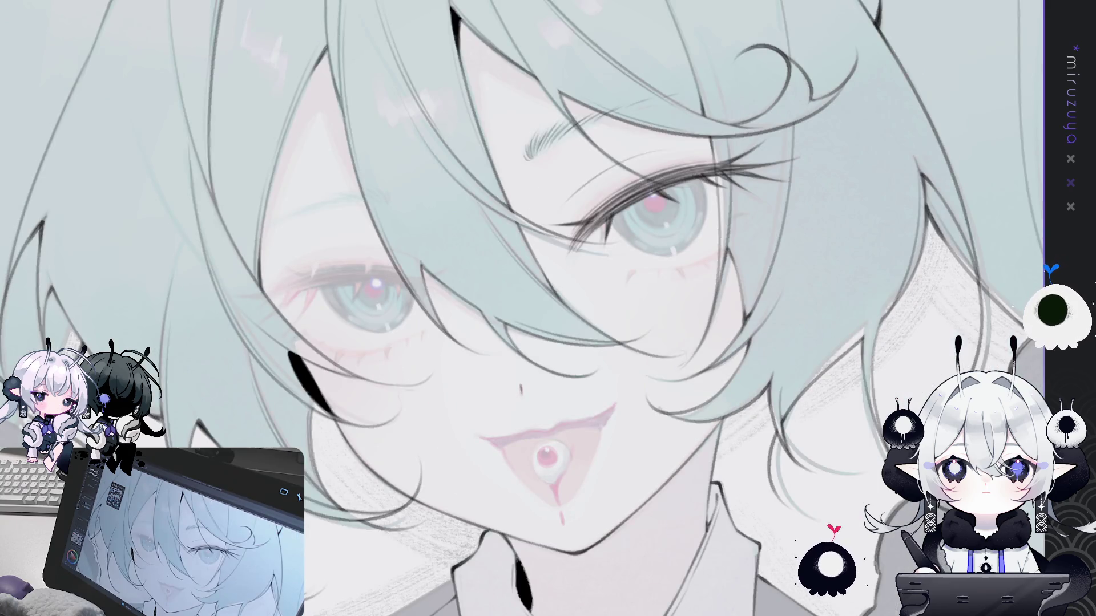
{"action": "key", "text": "minus"}
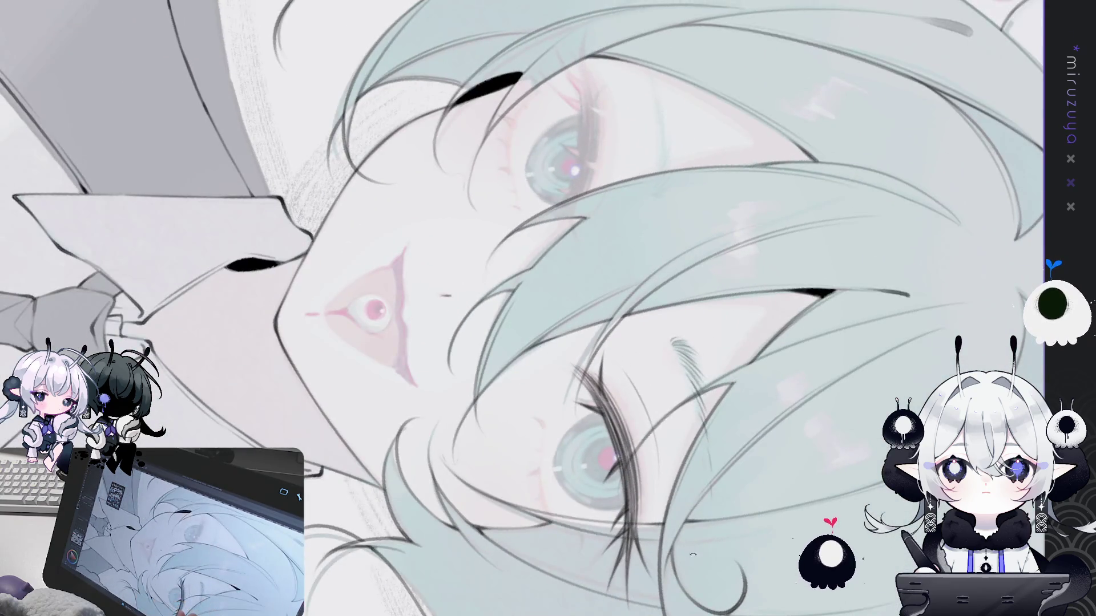
{"action": "left_click_drag", "start_coordinate": [557, 425], "coordinate": [523, 349]}
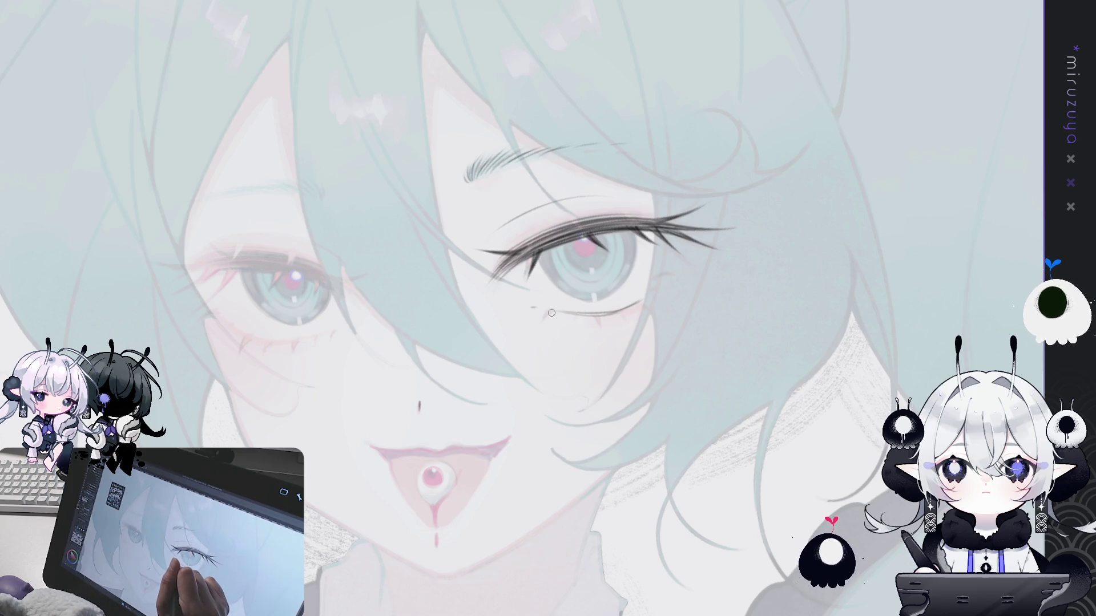
Darken the mark under the right eye and extend its lower lash line with a lash stroke
{"action": "mouse_move", "coordinate": [561, 313]}
{"action": "left_mouse_down"}
{"action": "mouse_move", "coordinate": [545, 322]}
{"action": "mouse_move", "coordinate": [601, 334]}
{"action": "mouse_move", "coordinate": [595, 322]}
{"action": "left_mouse_up"}
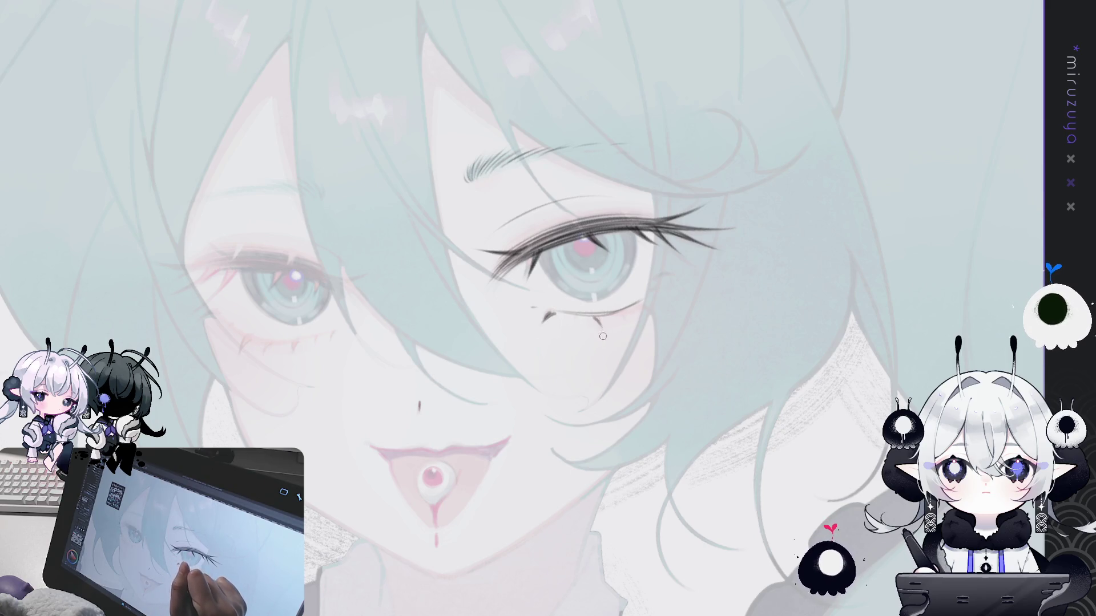
{"action": "left_click_drag", "start_coordinate": [626, 313], "coordinate": [645, 320]}
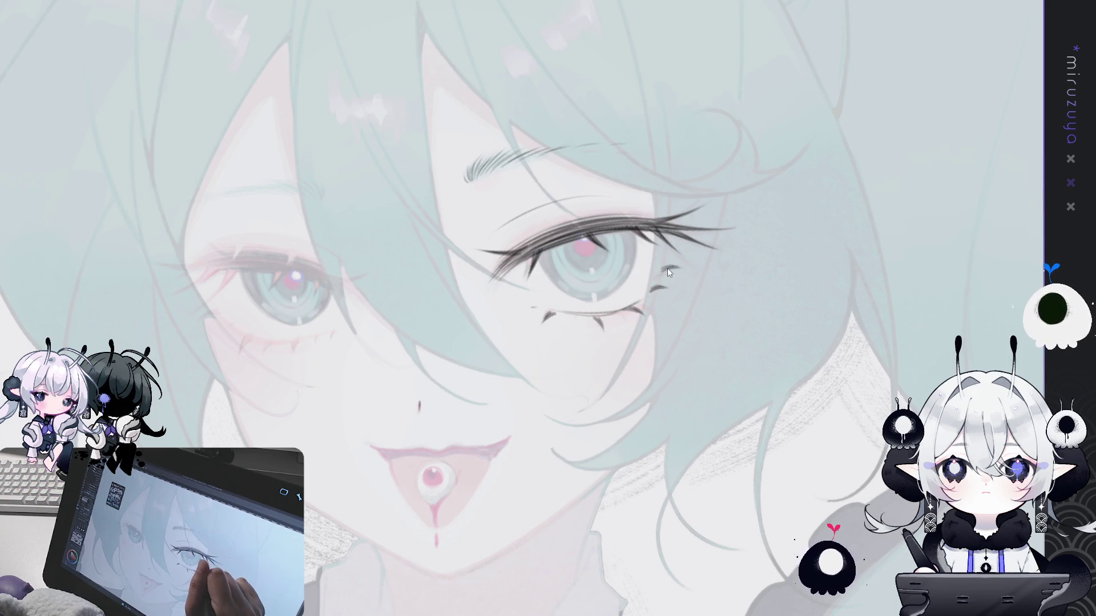
{"action": "left_click_drag", "start_coordinate": [659, 271], "coordinate": [785, 228]}
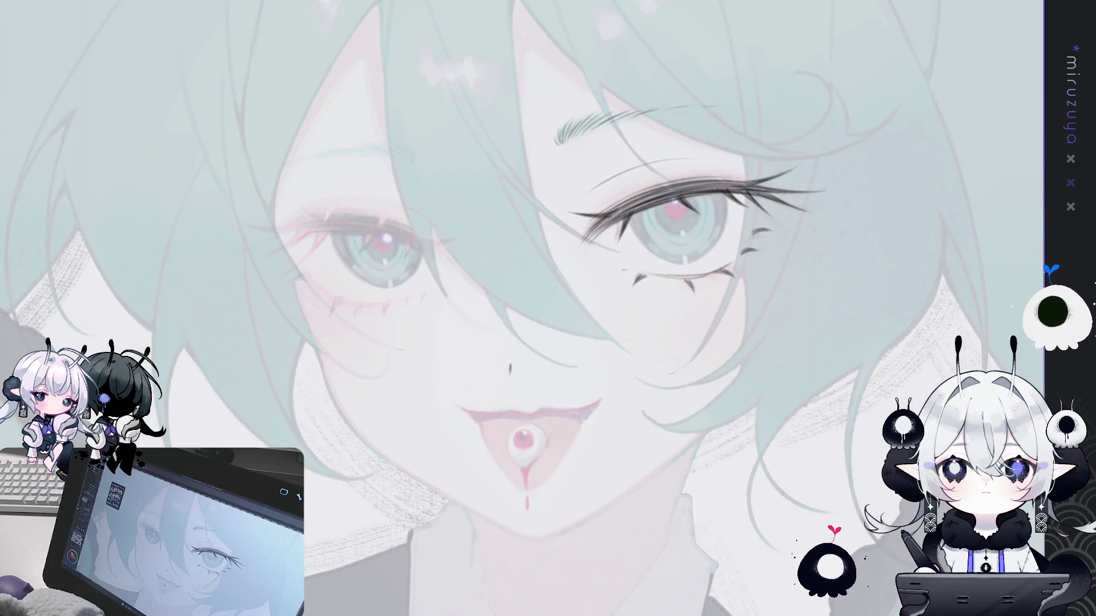
Recentre on the right eye and lasso-select the area around it
{"action": "left_click_drag", "start_coordinate": [548, 309], "coordinate": [486, 331]}
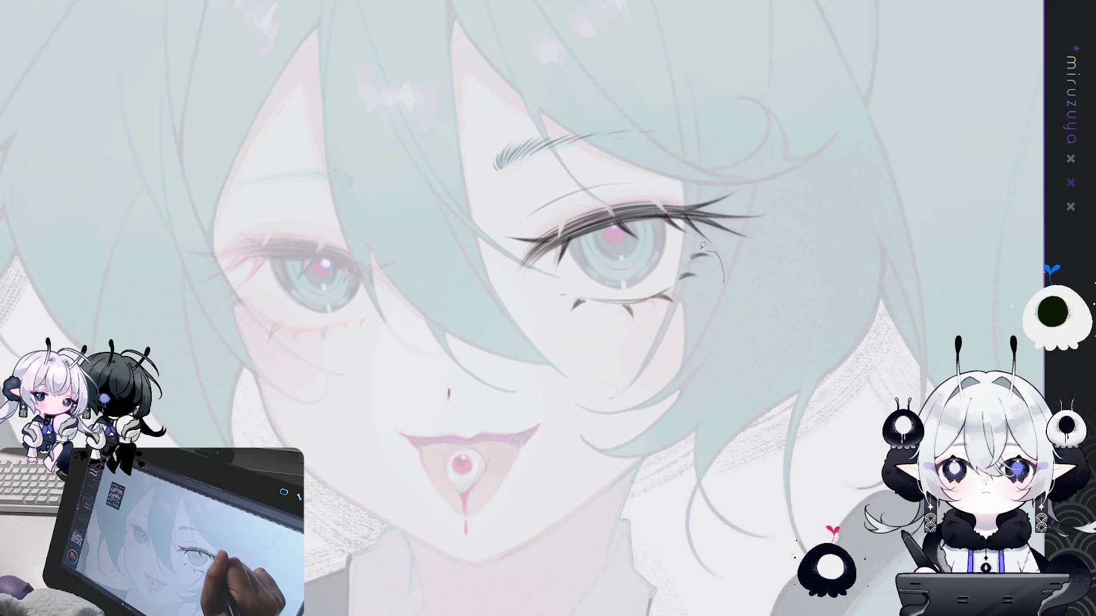
{"action": "left_click_drag", "start_coordinate": [704, 249], "coordinate": [723, 278]}
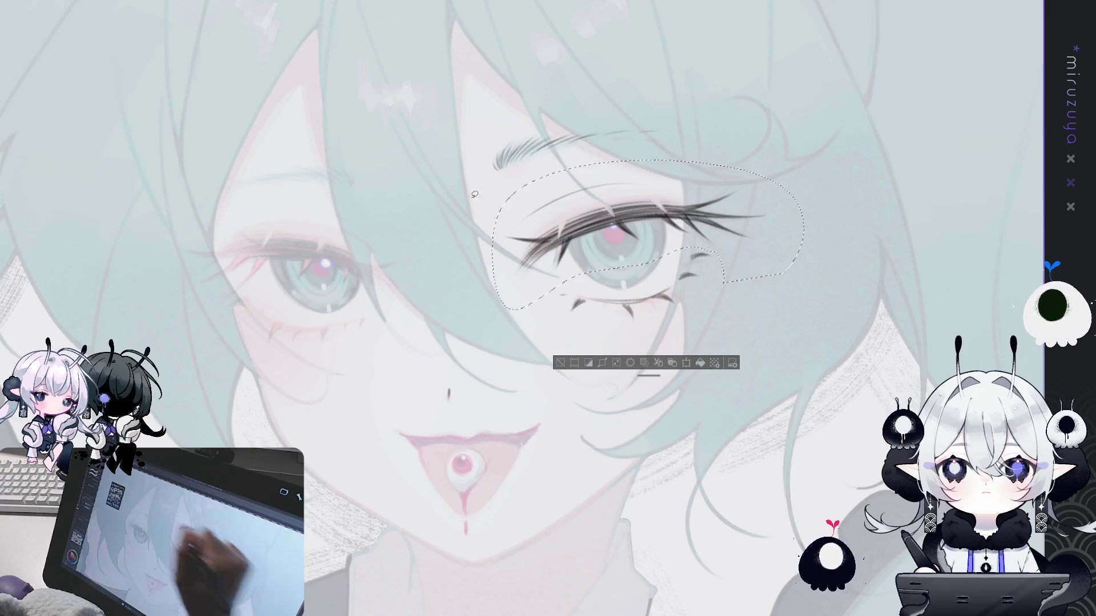
Switch to a large soft brush and shrink it to fit the right eye selection
{"action": "key", "text": "e"}
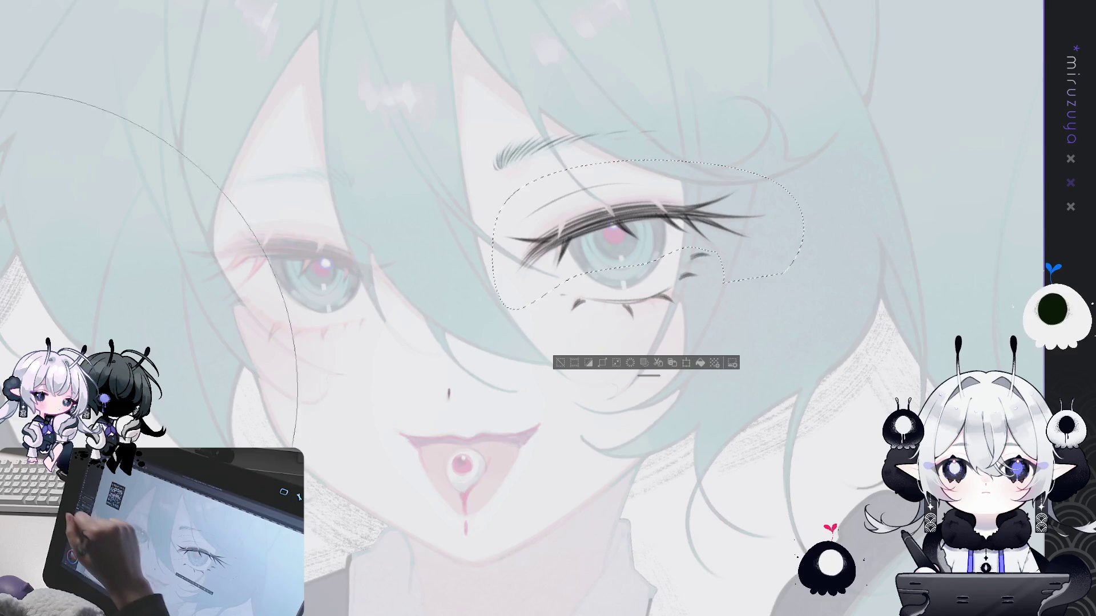
{"action": "key", "text": "bracketleft"}
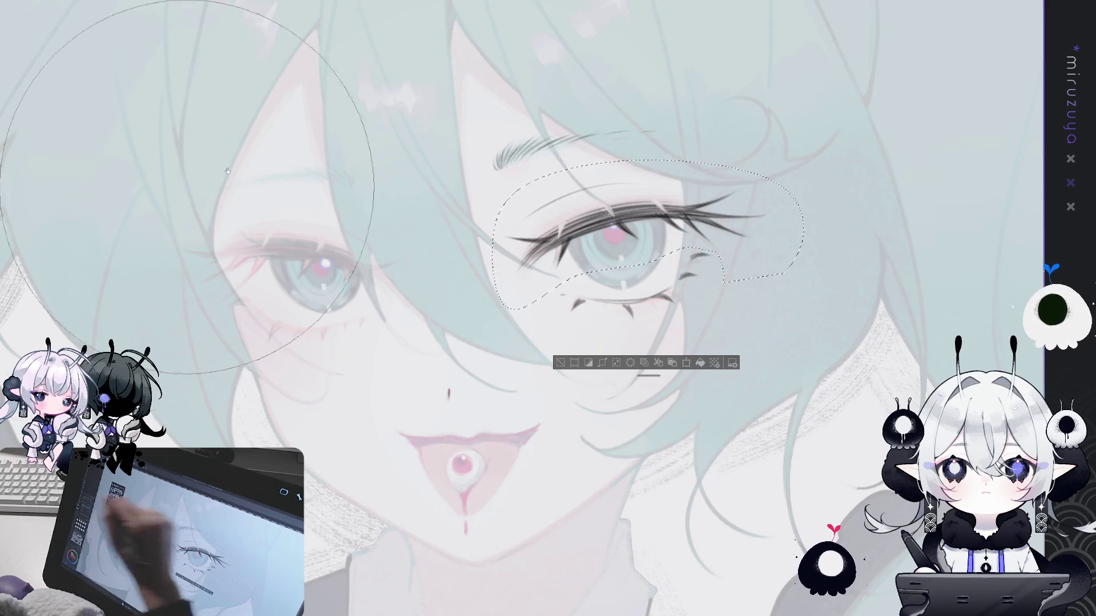
{"action": "key", "text": "bracketleft"}
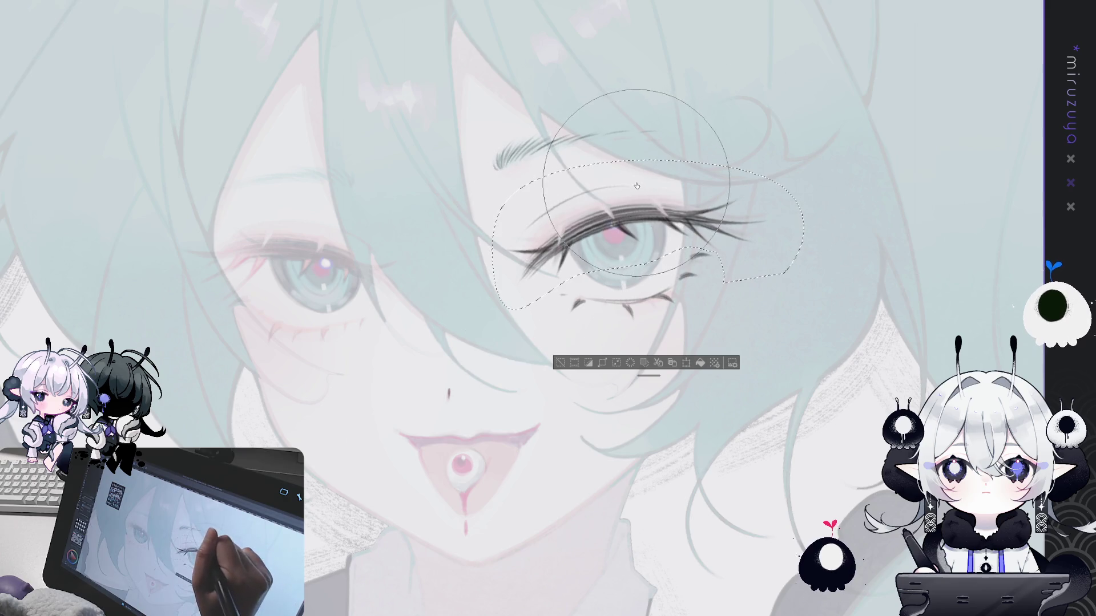
Clear the selection around the right eye and recentre the face
{"action": "left_click_drag", "start_coordinate": [553, 372], "coordinate": [614, 323]}
{"action": "key", "text": "ctrl+d"}
{"action": "left_click_drag", "start_coordinate": [652, 441], "coordinate": [650, 491]}
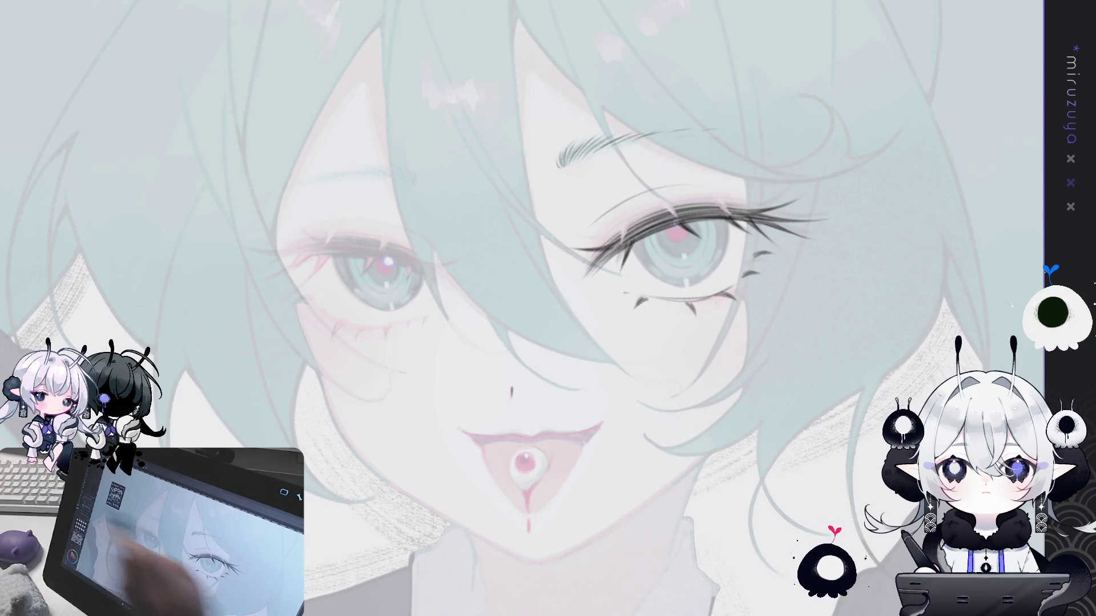
Flip the canvas view and draw dark lash strokes across the upper eye, redoing one
{"action": "key", "text": "h"}
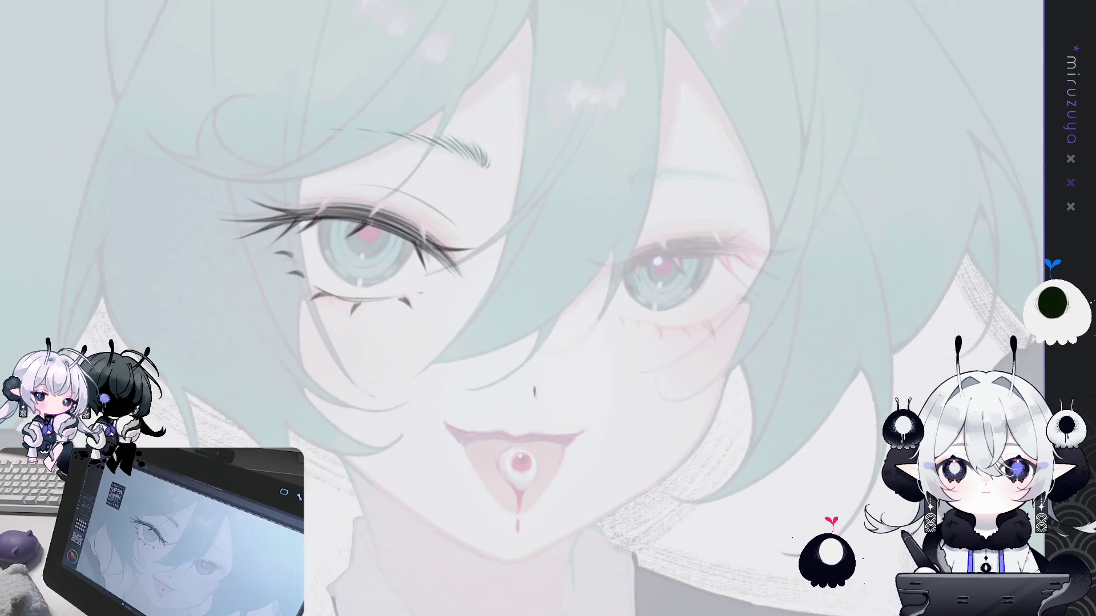
{"action": "key", "text": "minus"}
{"action": "key", "text": "minus"}
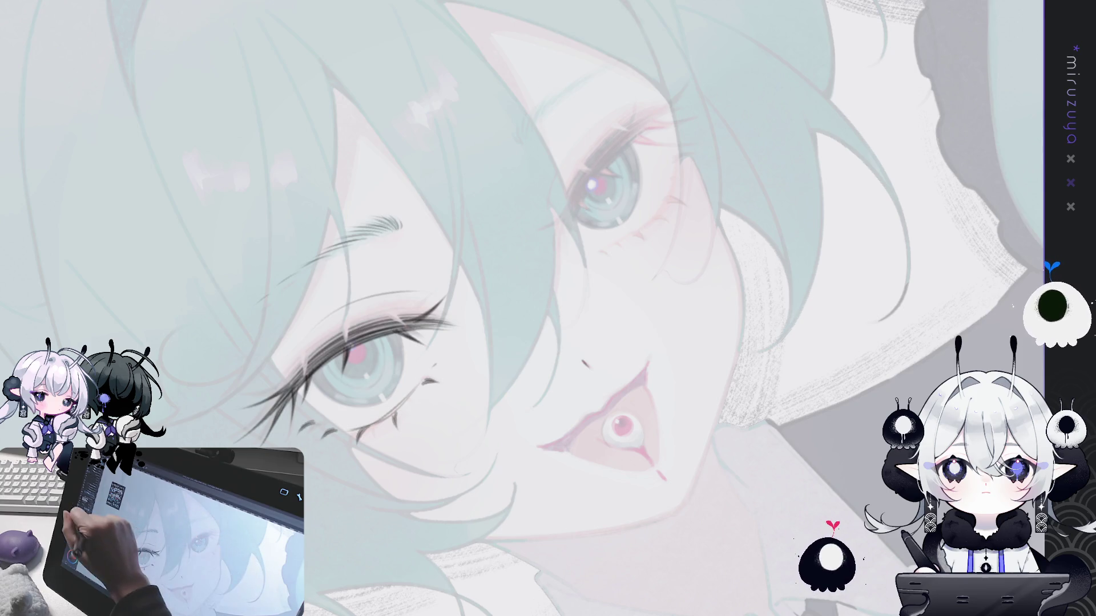
{"action": "key", "text": "plus"}
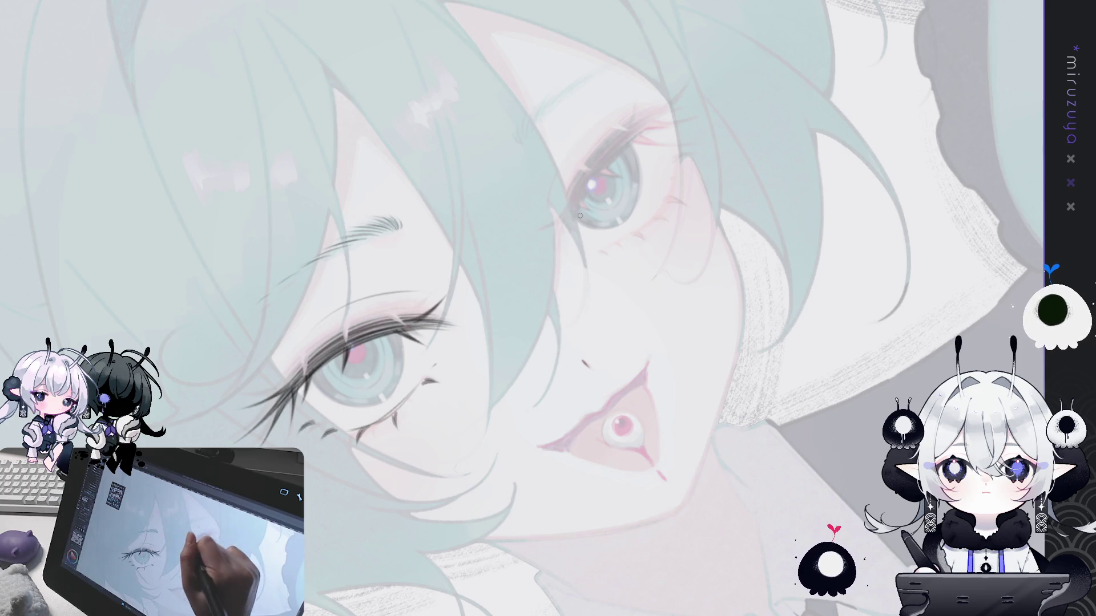
{"action": "left_click_drag", "start_coordinate": [570, 241], "coordinate": [597, 177]}
{"action": "left_click_drag", "start_coordinate": [571, 237], "coordinate": [604, 151]}
{"action": "key", "text": "ctrl+z"}
{"action": "left_click_drag", "start_coordinate": [571, 240], "coordinate": [638, 127]}
{"action": "left_click_drag", "start_coordinate": [572, 224], "coordinate": [634, 137]}
Redraw the eye-line stroke after an undo, then turn the view back upright
{"action": "left_click_drag", "start_coordinate": [573, 236], "coordinate": [580, 182]}
{"action": "key", "text": "ctrl+z"}
{"action": "mouse_move", "coordinate": [567, 247]}
{"action": "left_mouse_down"}
{"action": "mouse_move", "coordinate": [570, 203]}
{"action": "mouse_move", "coordinate": [617, 142]}
{"action": "mouse_move", "coordinate": [661, 120]}
{"action": "left_mouse_up"}
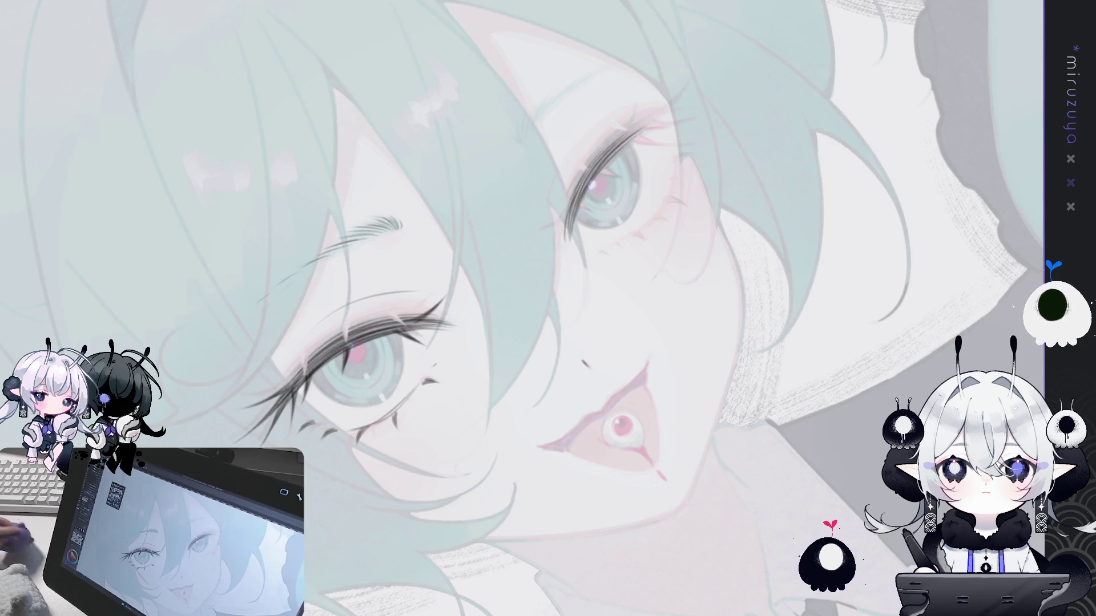
{"action": "key", "text": "Delete"}
{"action": "key", "text": "minus"}
{"action": "key", "text": "minus"}
{"action": "key", "text": "minus"}
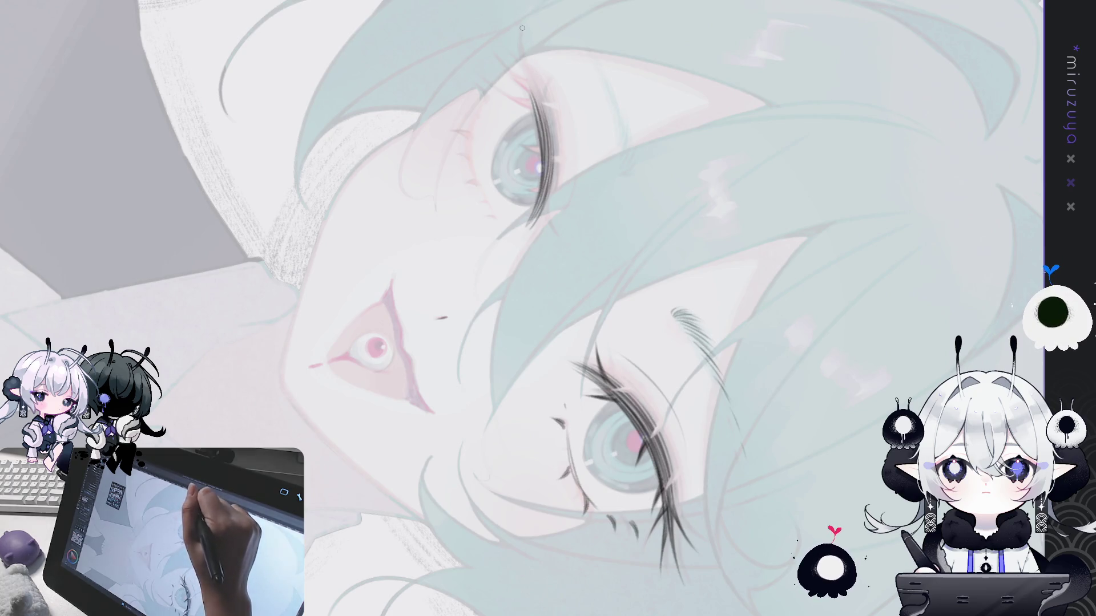
Redraw a dark stroke along the top eyelash and reset the view
{"action": "left_click_drag", "start_coordinate": [521, 30], "coordinate": [542, 101]}
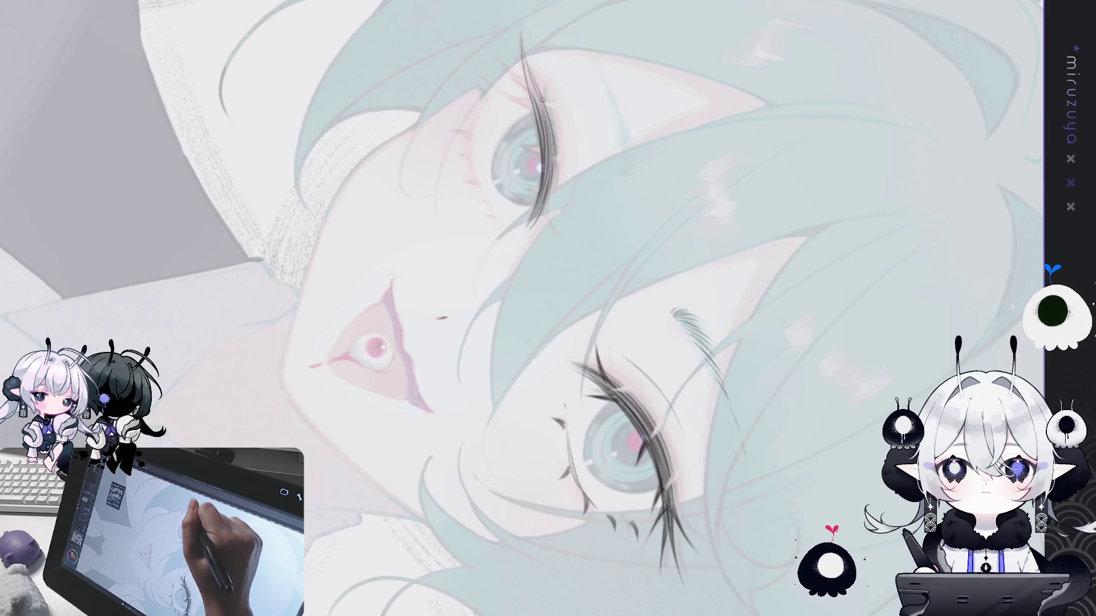
{"action": "key", "text": "ctrl+z"}
{"action": "left_click_drag", "start_coordinate": [521, 50], "coordinate": [549, 163]}
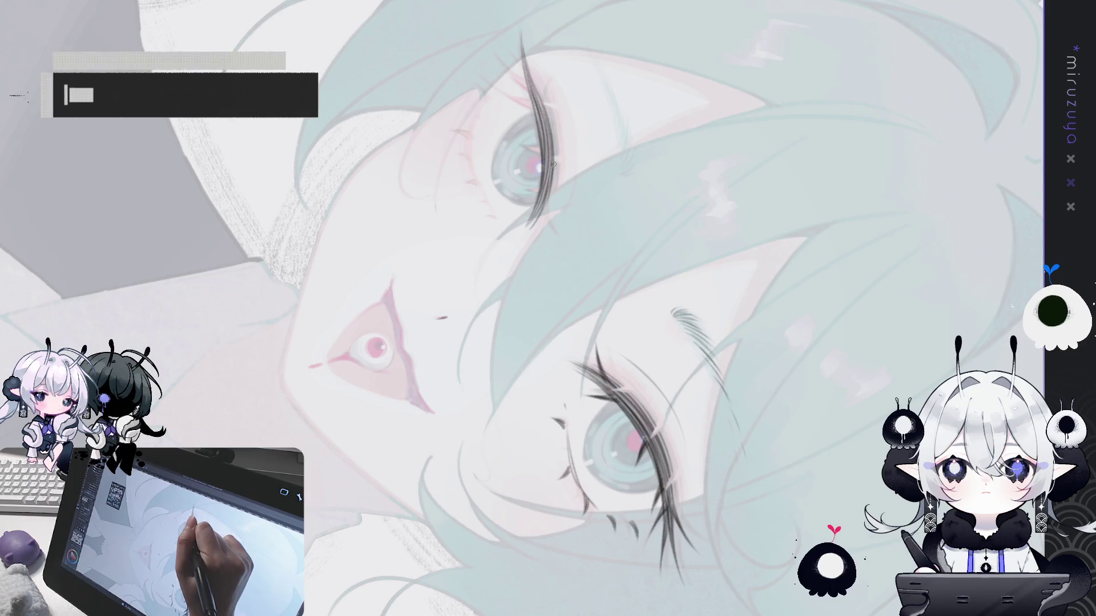
{"action": "key", "text": "ctrl+@"}
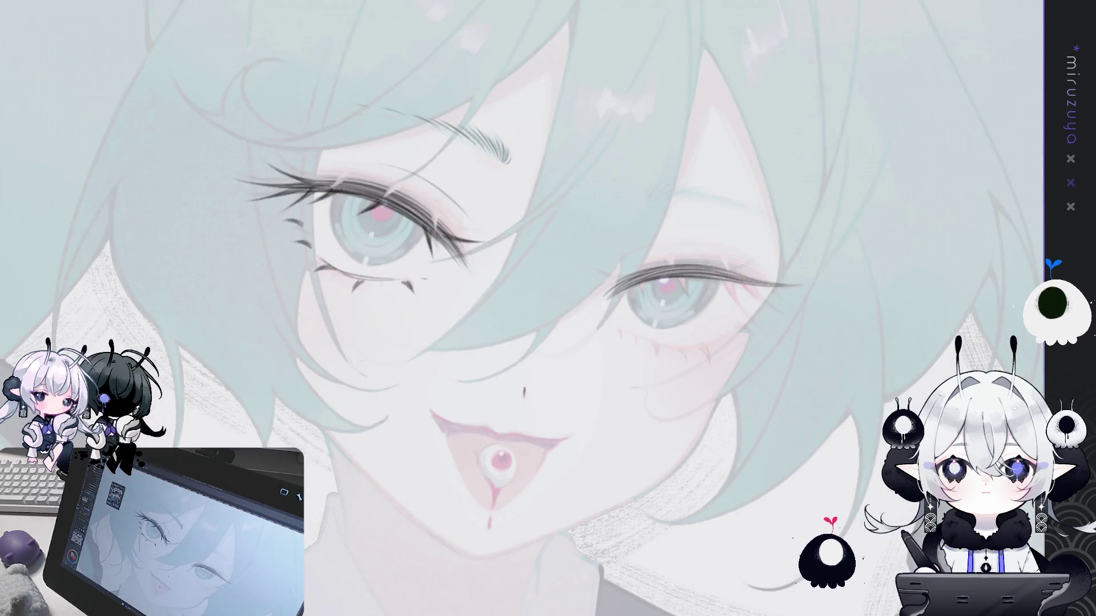
{"action": "scroll", "coordinate": [817, 105], "scroll_direction": "up", "scroll_amount": 2}
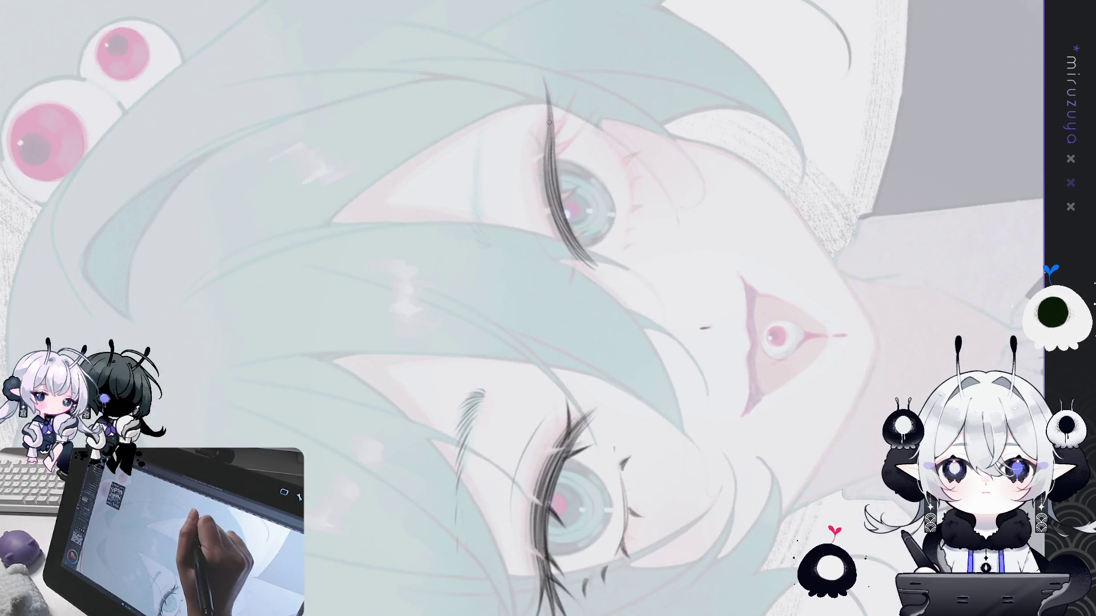
Redraw an eyelash shorter and darker and darken the lower lash strokes
{"action": "left_click_drag", "start_coordinate": [544, 121], "coordinate": [549, 204]}
{"action": "key", "text": "ctrl+z"}
{"action": "left_click_drag", "start_coordinate": [545, 104], "coordinate": [548, 136]}
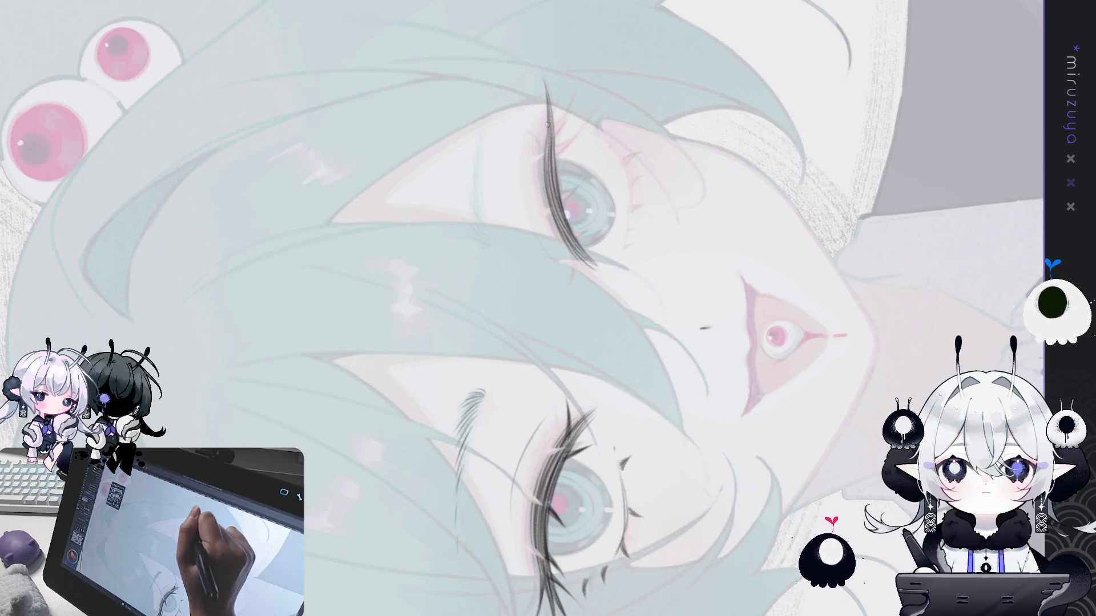
{"action": "left_click_drag", "start_coordinate": [552, 214], "coordinate": [580, 261]}
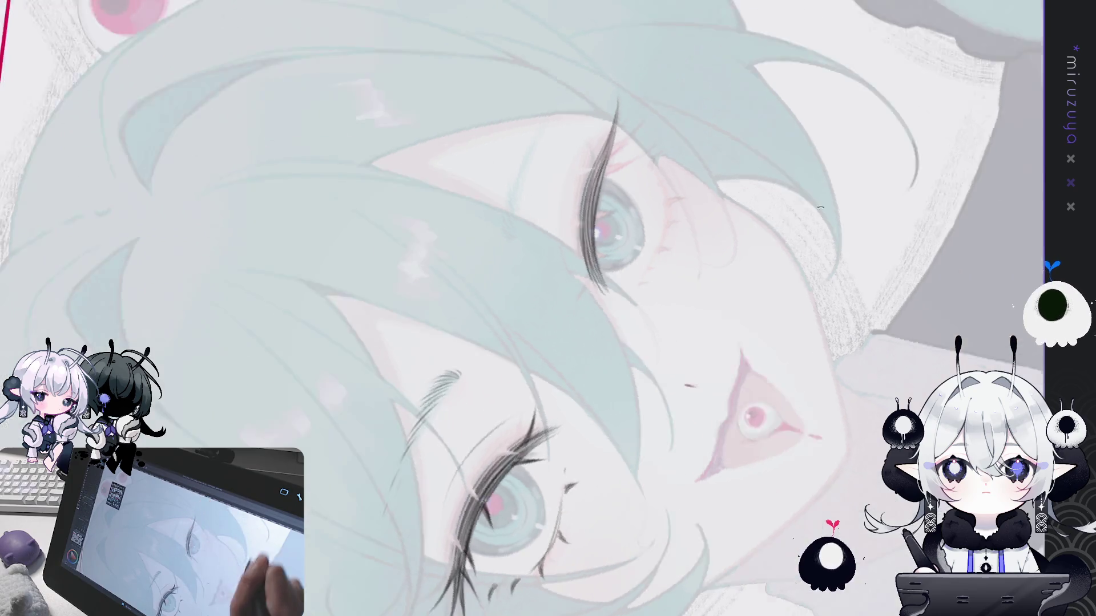
Add a short stroke along the eyelash, undo it, and turn the face on its side
{"action": "mouse_move", "coordinate": [555, 86]}
{"action": "left_mouse_down"}
{"action": "mouse_move", "coordinate": [636, 405]}
{"action": "mouse_move", "coordinate": [541, 271]}
{"action": "left_mouse_up"}
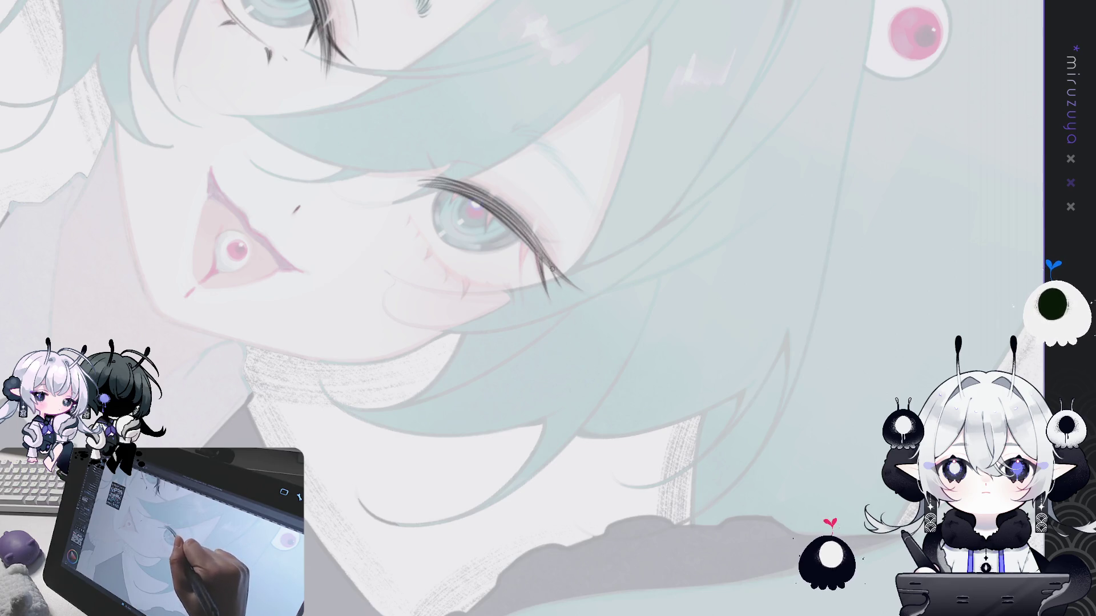
{"action": "mouse_move", "coordinate": [517, 240]}
{"action": "left_mouse_down"}
{"action": "mouse_move", "coordinate": [523, 287]}
{"action": "mouse_move", "coordinate": [534, 161]}
{"action": "mouse_move", "coordinate": [497, 223]}
{"action": "mouse_move", "coordinate": [492, 271]}
{"action": "left_mouse_up"}
{"action": "key", "text": "ctrl+z"}
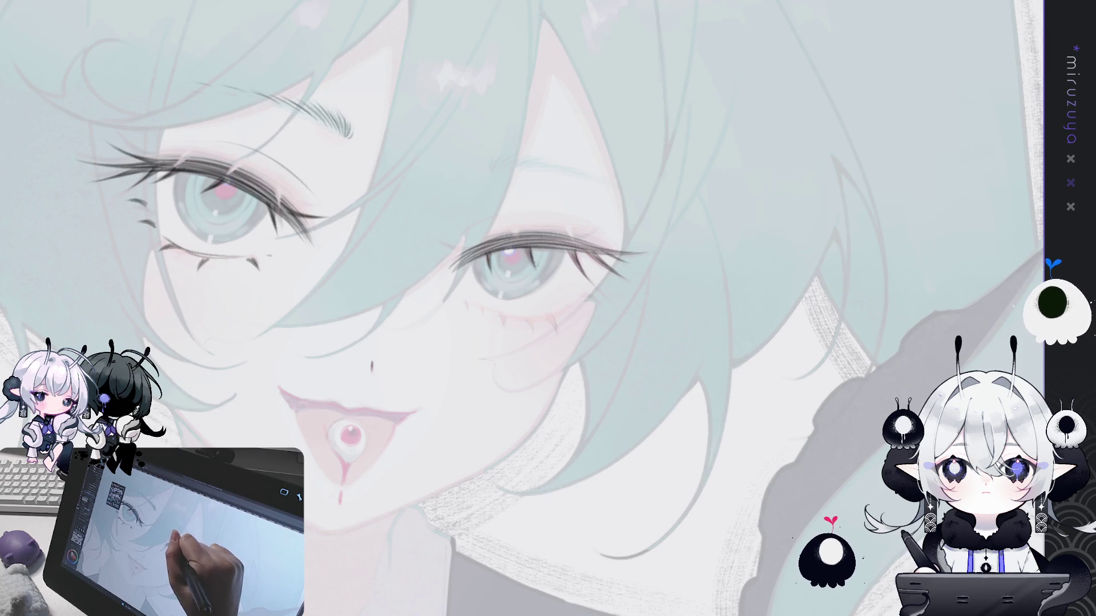
{"action": "left_click_drag", "start_coordinate": [586, 491], "coordinate": [471, 264]}
{"action": "mouse_move", "coordinate": [685, 257]}
{"action": "left_mouse_down"}
{"action": "mouse_move", "coordinate": [651, 385]}
{"action": "mouse_move", "coordinate": [548, 446]}
{"action": "mouse_move", "coordinate": [514, 446]}
{"action": "left_mouse_up"}
Redraw the lowest eyelash slightly longer with small strokes at its tip
{"action": "left_click_drag", "start_coordinate": [459, 351], "coordinate": [475, 396]}
{"action": "mouse_move", "coordinate": [514, 429]}
{"action": "left_mouse_down"}
{"action": "mouse_move", "coordinate": [548, 462]}
{"action": "mouse_move", "coordinate": [556, 496]}
{"action": "mouse_move", "coordinate": [438, 310]}
{"action": "left_mouse_up"}
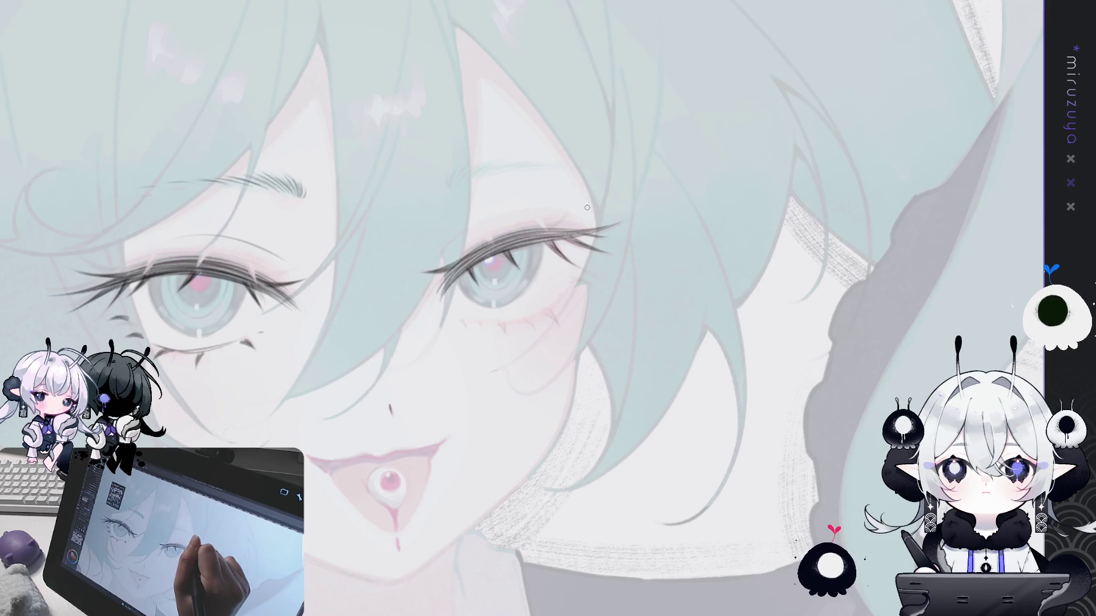
{"action": "left_click_drag", "start_coordinate": [602, 214], "coordinate": [513, 283]}
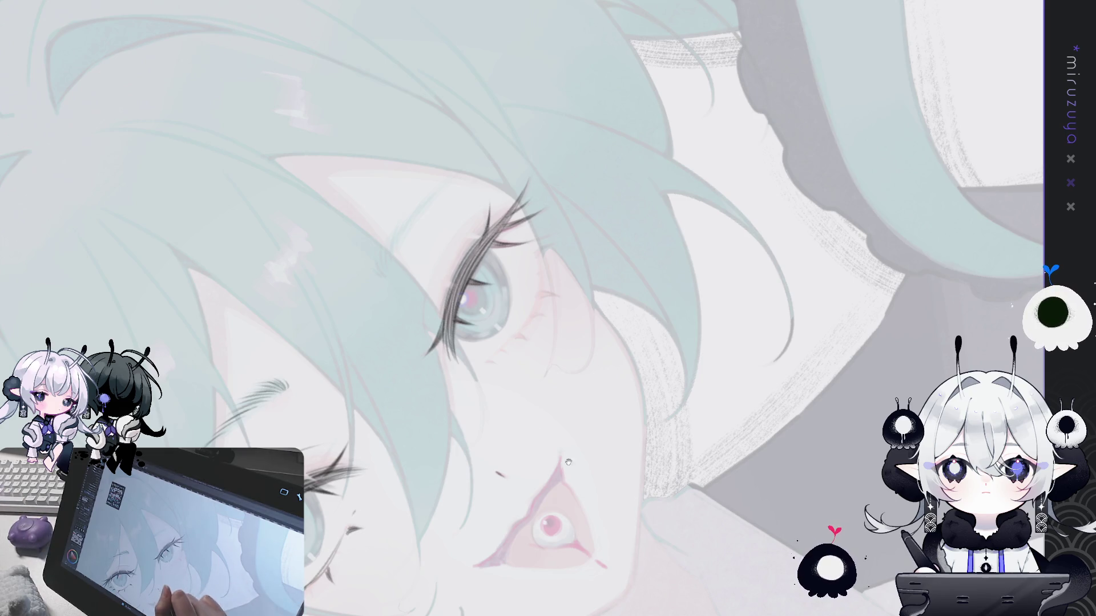
{"action": "scroll", "coordinate": [235, 463], "scroll_direction": "up", "scroll_amount": 2}
{"action": "left_click_drag", "start_coordinate": [800, 197], "coordinate": [566, 34]}
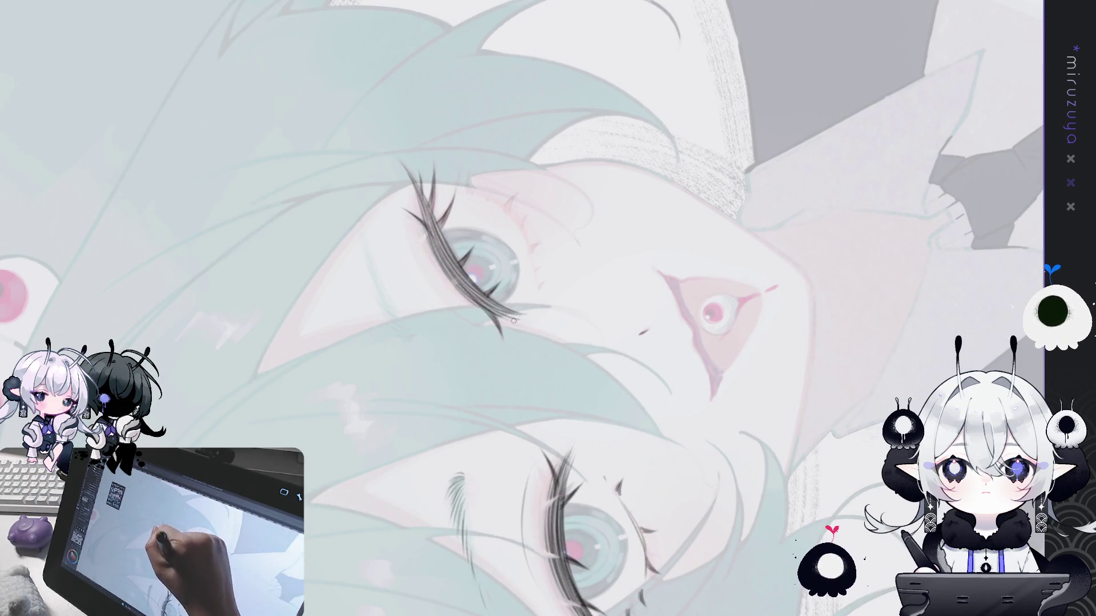
{"action": "left_click_drag", "start_coordinate": [777, 197], "coordinate": [794, 243]}
{"action": "key", "text": "ctrl+0"}
{"action": "mouse_move", "coordinate": [617, 411]}
{"action": "left_mouse_down"}
{"action": "mouse_move", "coordinate": [488, 542]}
{"action": "mouse_move", "coordinate": [503, 345]}
{"action": "left_mouse_up"}
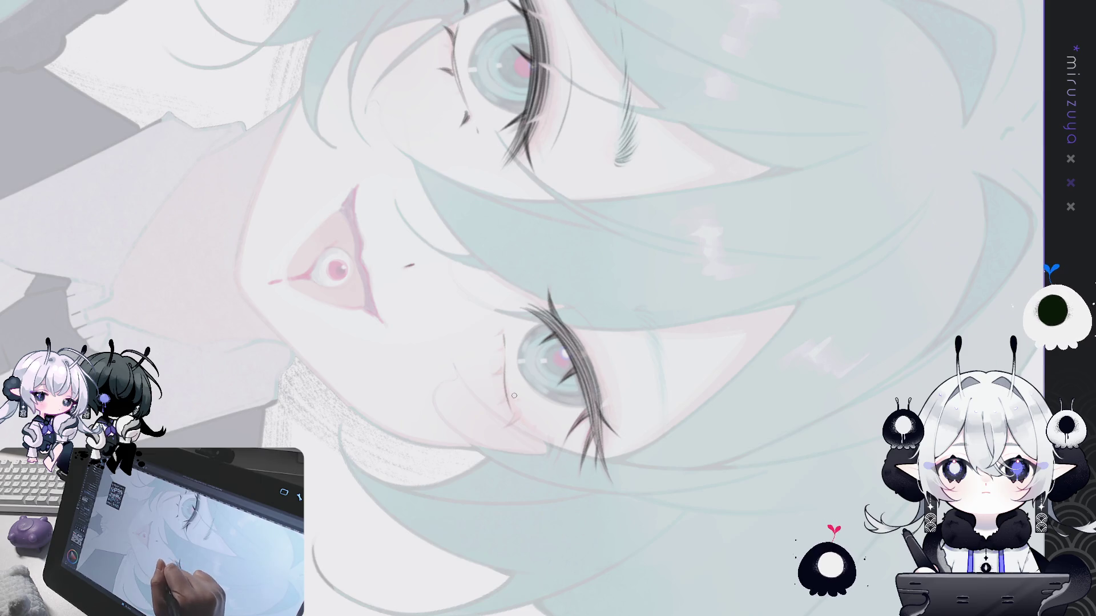
{"action": "left_click_drag", "start_coordinate": [505, 359], "coordinate": [507, 387]}
{"action": "key", "text": "ctrl+z"}
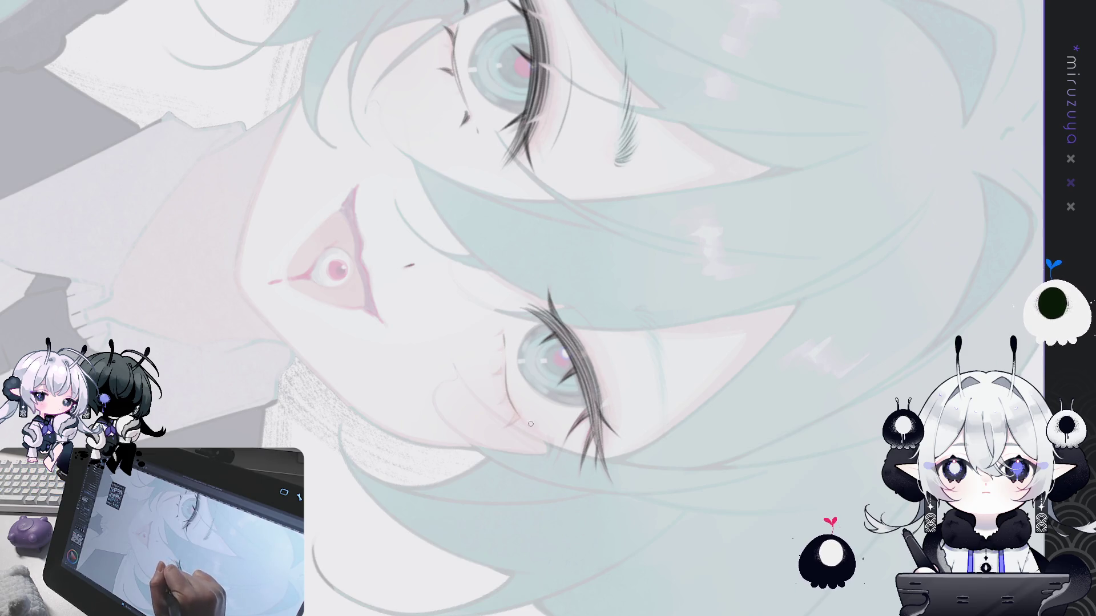
{"action": "key", "text": "ctrl+z"}
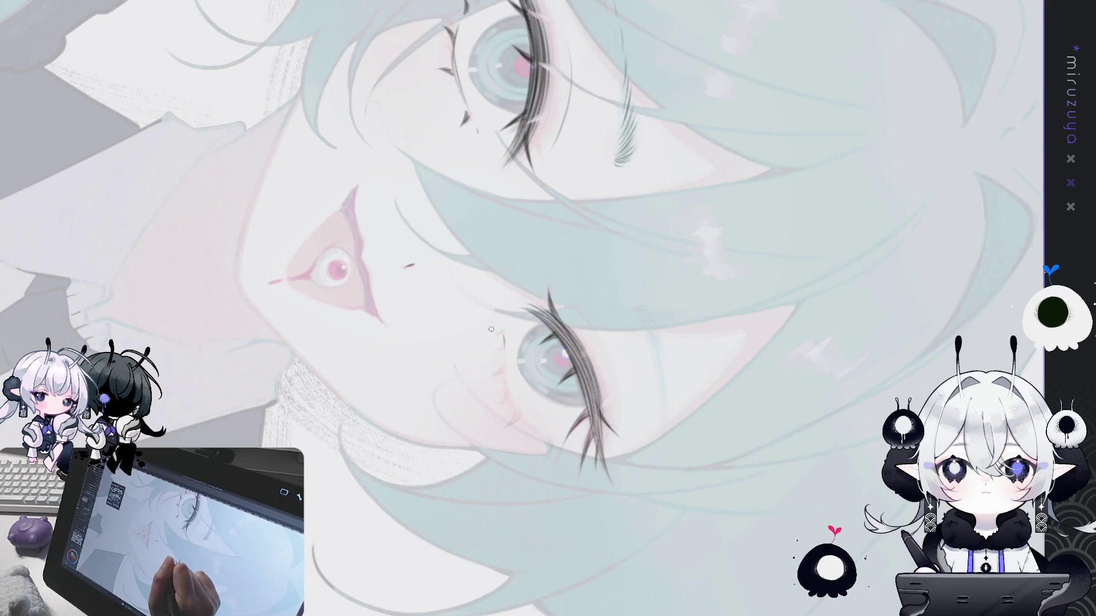